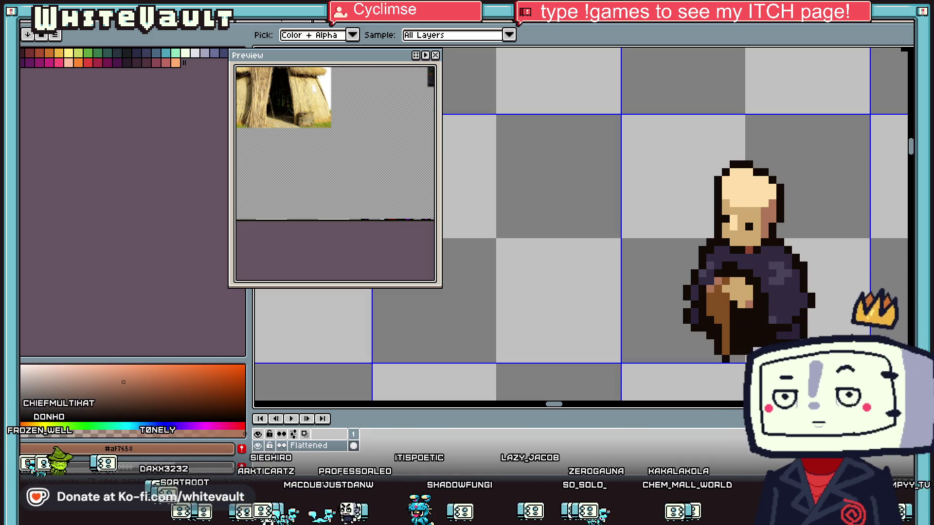
- Marquee the character's head and face, move it down one pixel, and commit the move
scroll(732, 317, "down", 3)
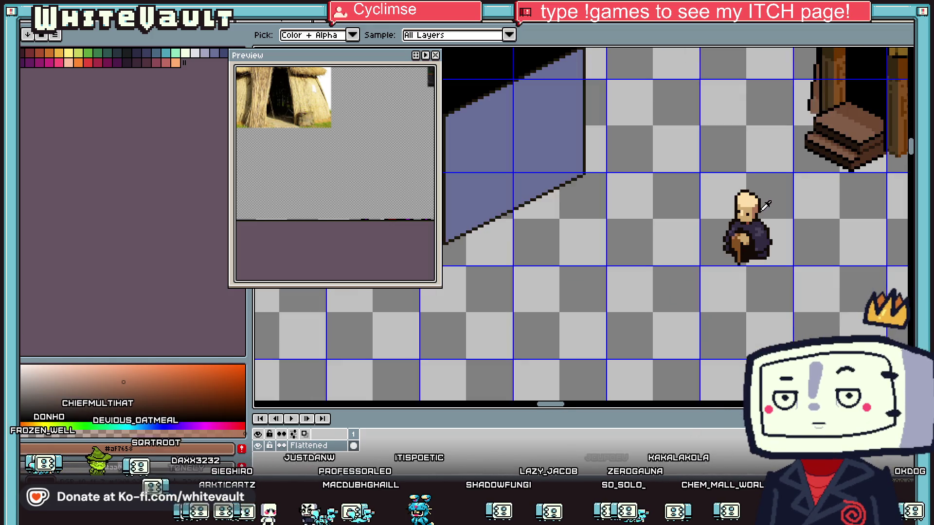
scroll(732, 316, "up", 2)
key("m")
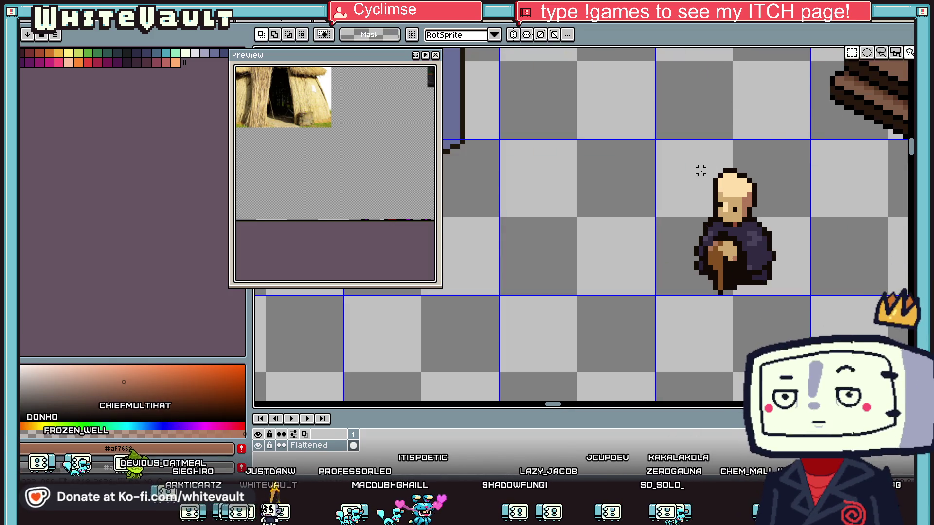
scroll(702, 170, "up", 2)
left_click_drag(666, 119, 907, 240)
scroll(738, 238, "up", 1)
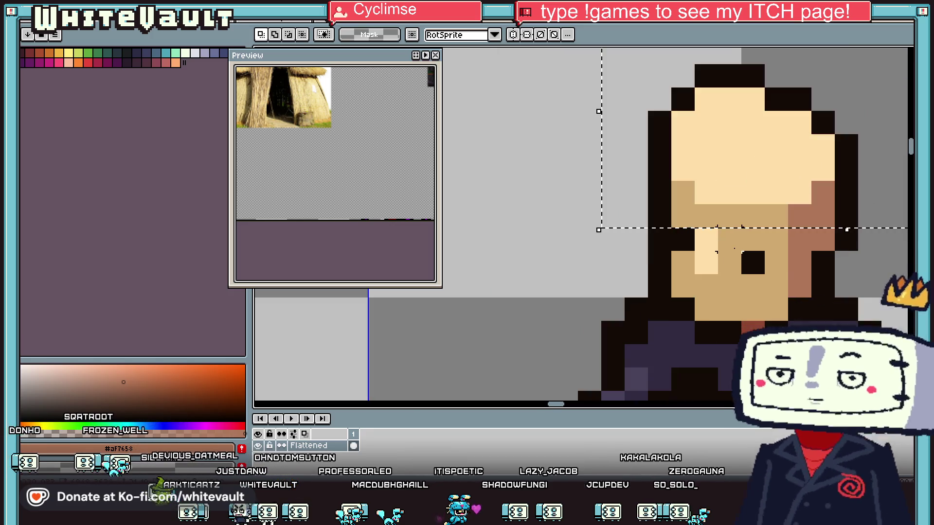
left_click_drag(655, 233, 860, 261)
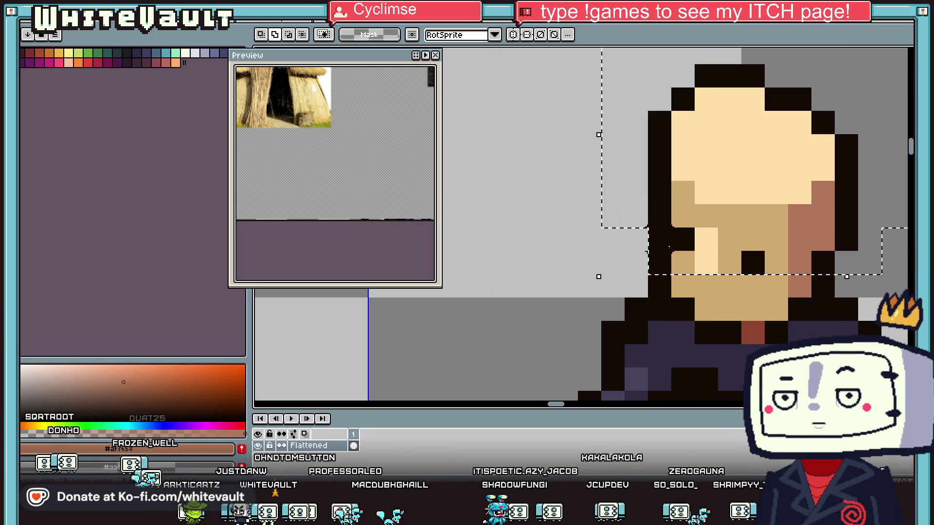
left_click_drag(648, 227, 835, 298)
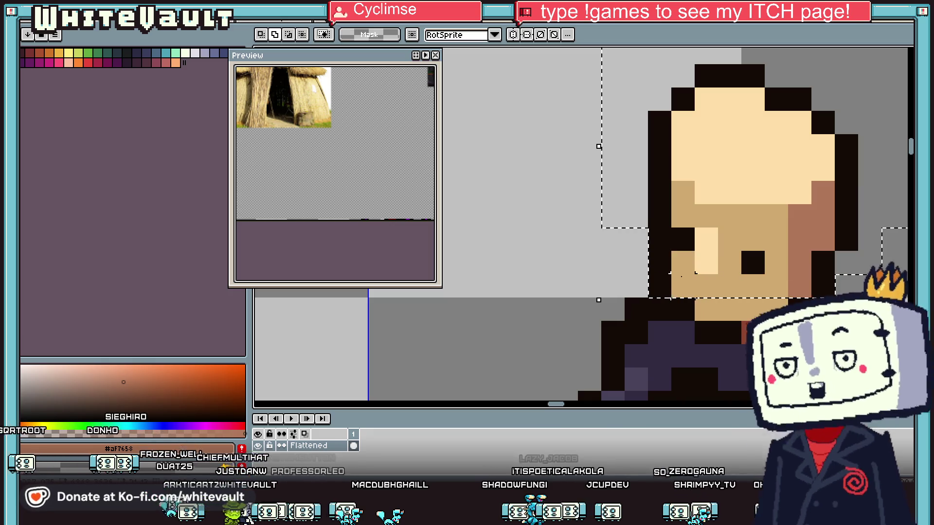
left_click_drag(784, 283, 784, 307)
key("Return")
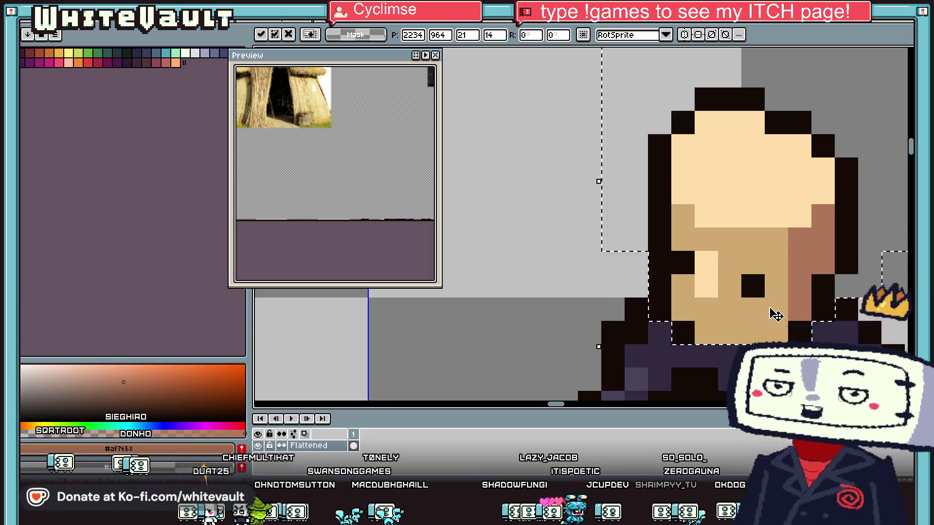
scroll(776, 311, "down", 3)
scroll(781, 308, "up", 2)
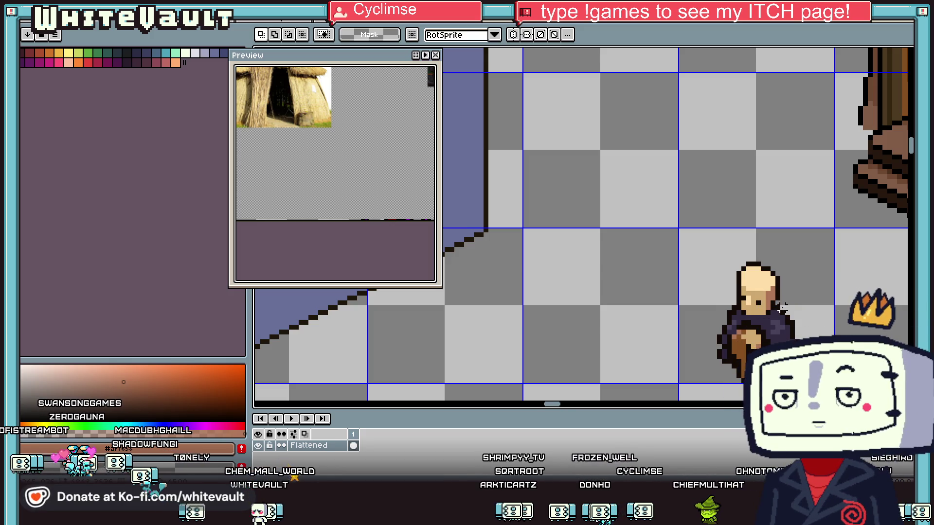
scroll(778, 309, "down", 4)
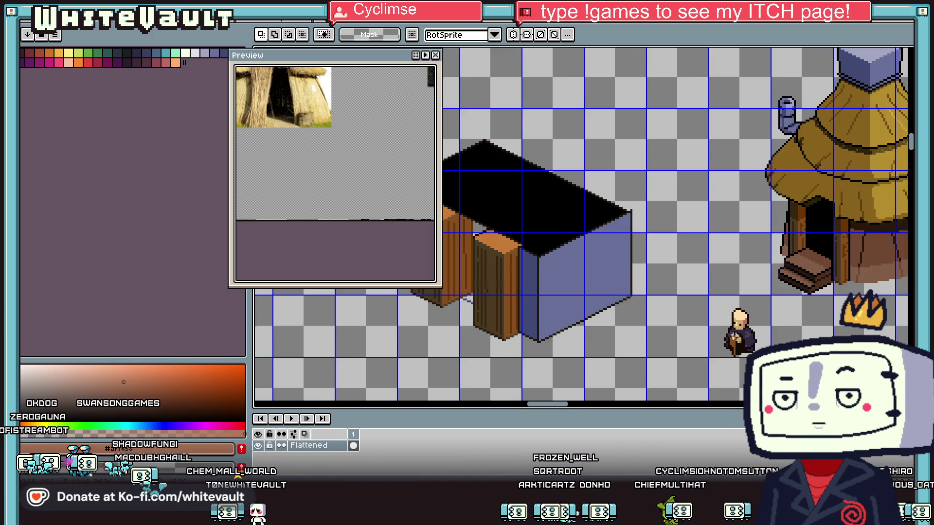
- Sample the cloak's dark purple and near-black outline colours from the character
scroll(761, 321, "up", 4)
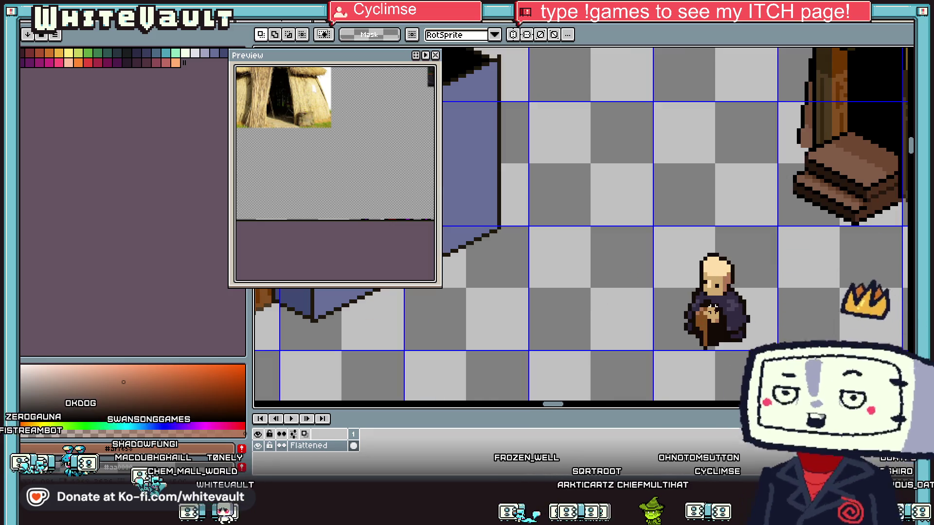
key("i")
scroll(703, 294, "up", 3)
left_click(690, 268)
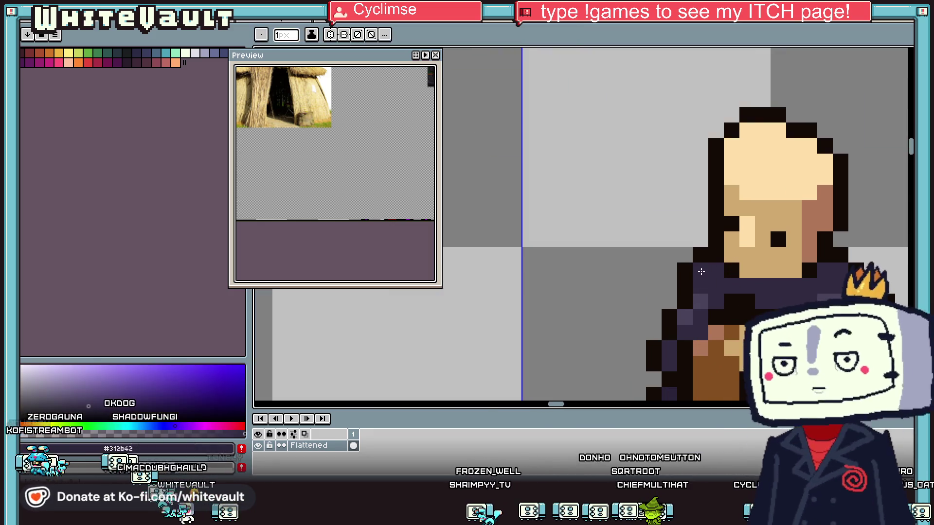
left_click(687, 270)
key("b")
left_click(669, 301)
scroll(681, 311, "down", 2)
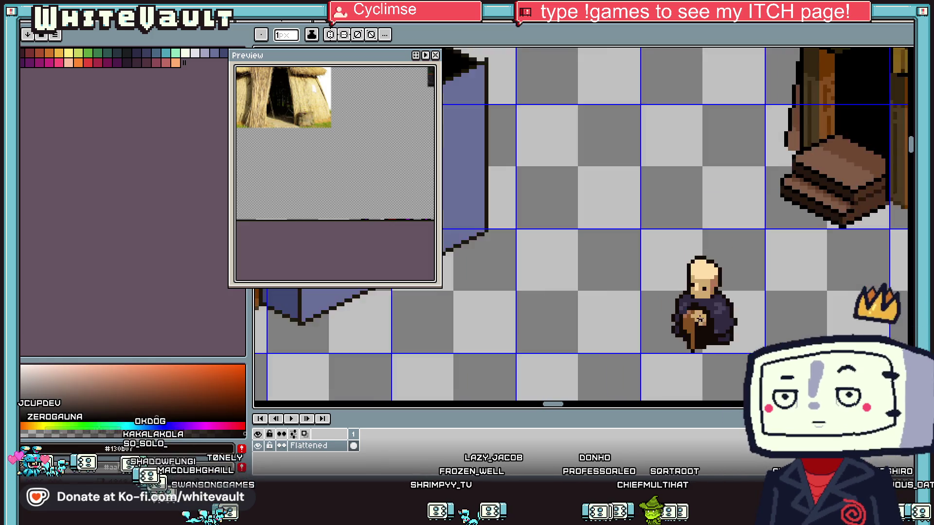
scroll(707, 324, "down", 2)
scroll(707, 324, "up", 2)
key("i")
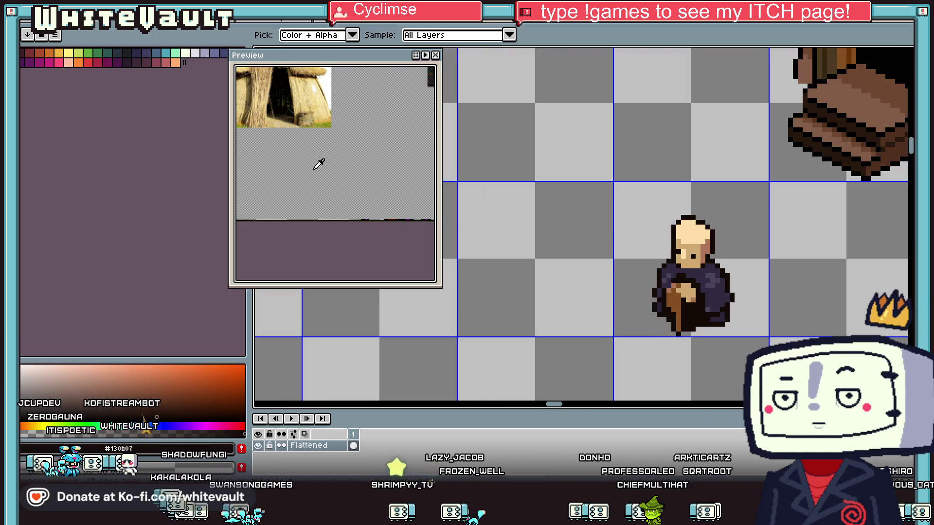
scroll(733, 263, "down", 2)
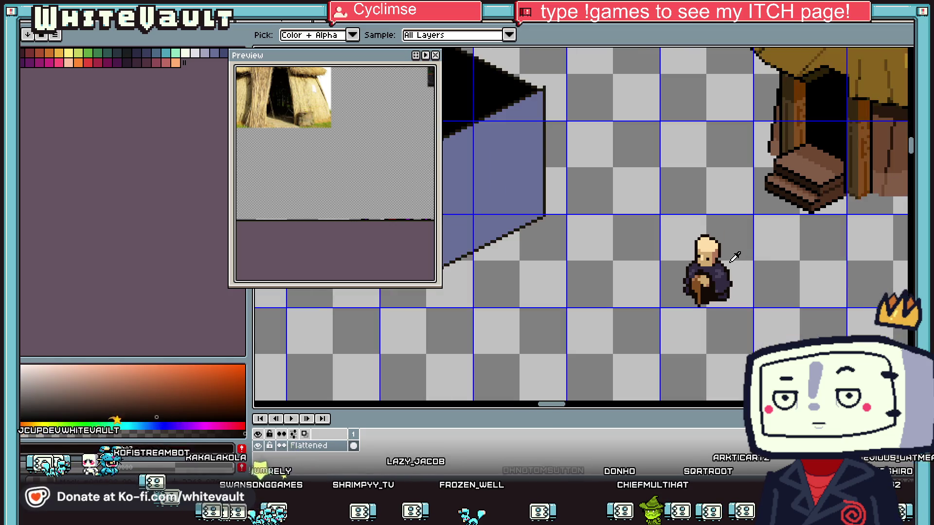
scroll(734, 261, "up", 3)
left_click_drag(282, 61, 301, 67)
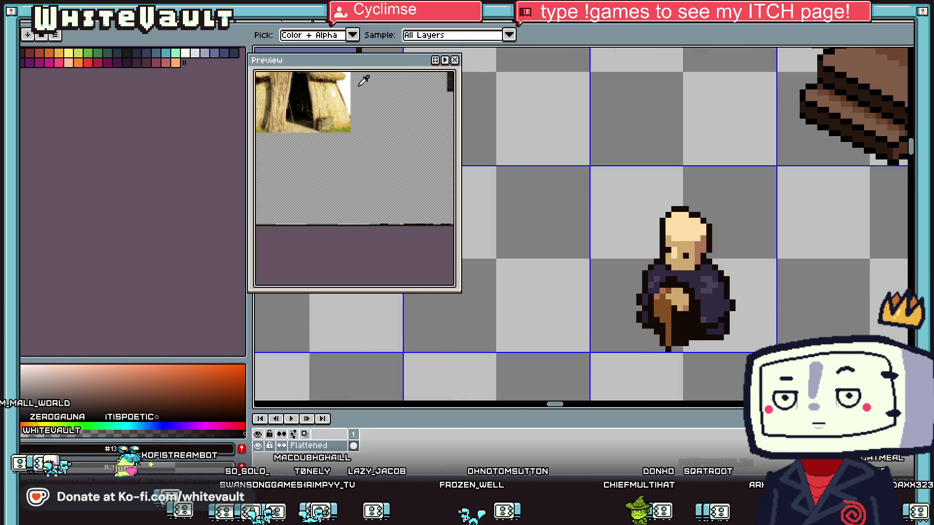
left_click(838, 102)
- Darken the character's hand with two pencil pixels and a bucket fill
key("b")
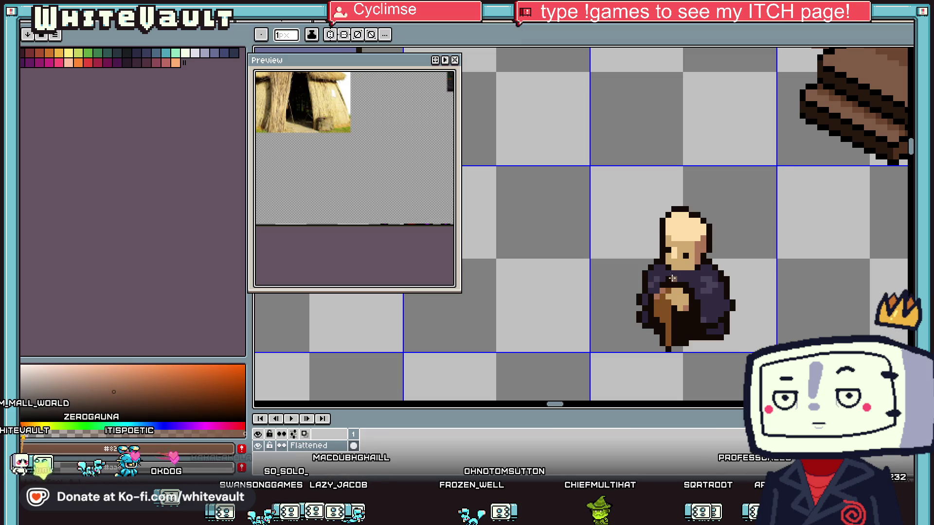
scroll(671, 291, "up", 5)
scroll(634, 325, "down", 5)
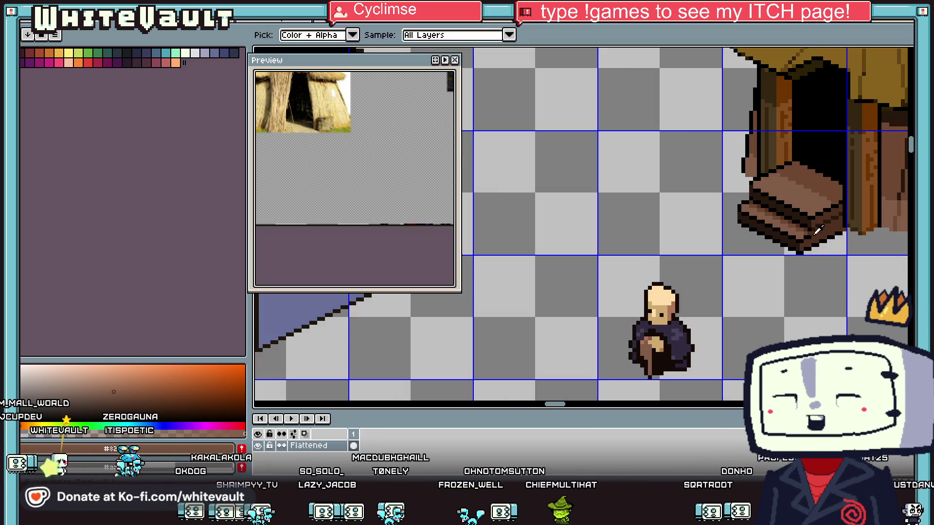
scroll(645, 344, "up", 3)
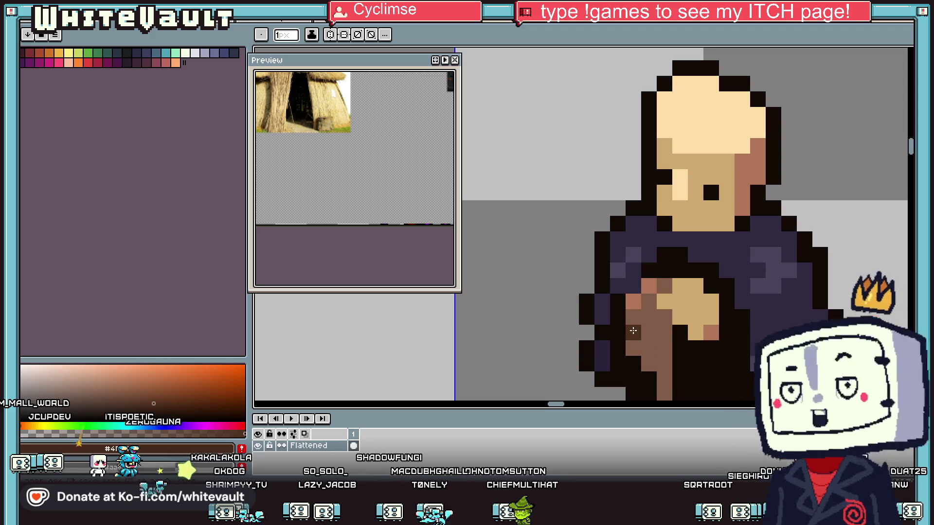
left_click(648, 348)
left_click(664, 348)
key("g")
left_click(662, 370)
scroll(664, 370, "down", 4)
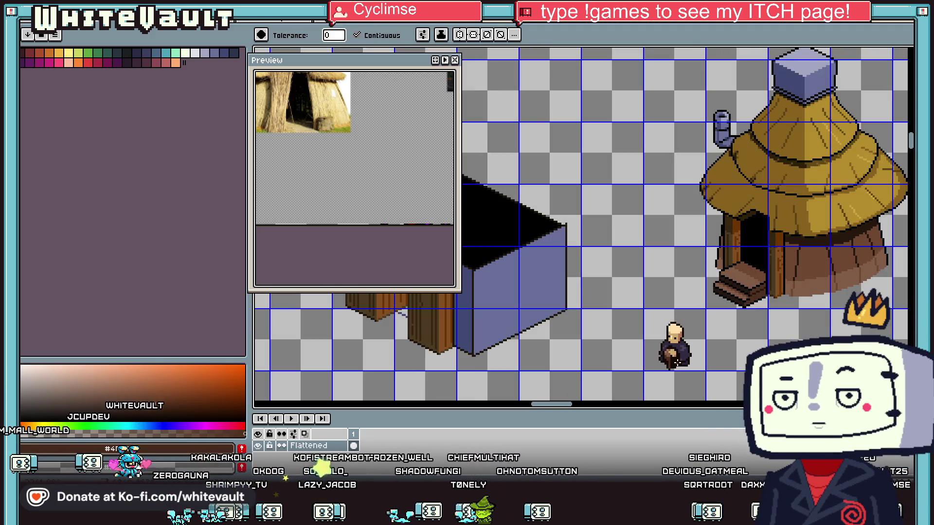
scroll(669, 361, "up", 2)
- Draw a dark-brown stroke along the cane
key("i")
scroll(668, 360, "down", 3)
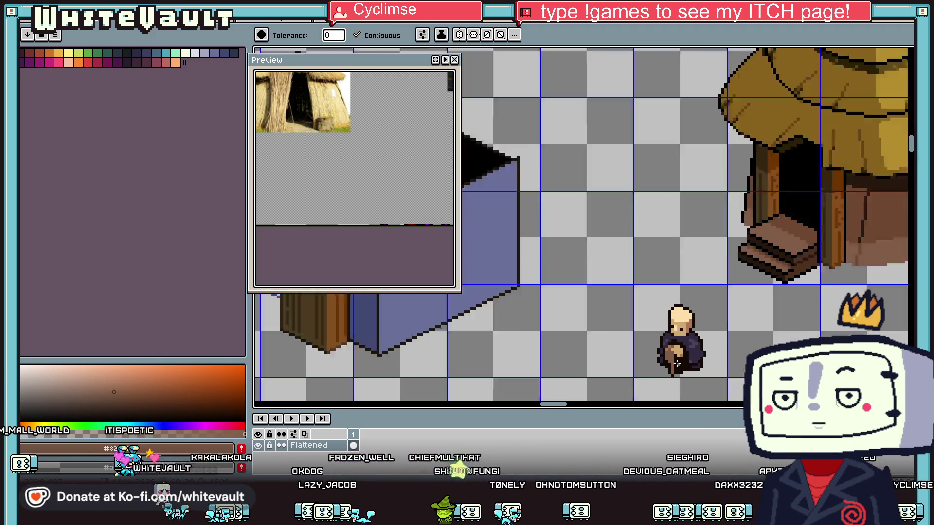
scroll(834, 227, "up", 2)
left_click(835, 226)
key("b")
left_click_drag(668, 343, 669, 377)
scroll(663, 355, "up", 1)
- Fill the cane with the hut stairs' brown and sample the darker stair-edge brown
key("i")
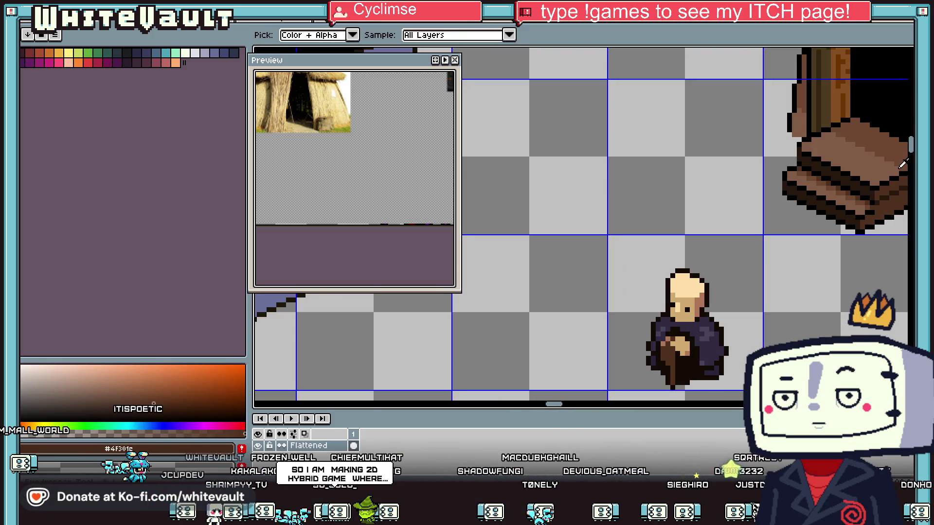
left_click(904, 155)
key("g")
left_click(666, 361)
key("i")
scroll(667, 361, "up", 1)
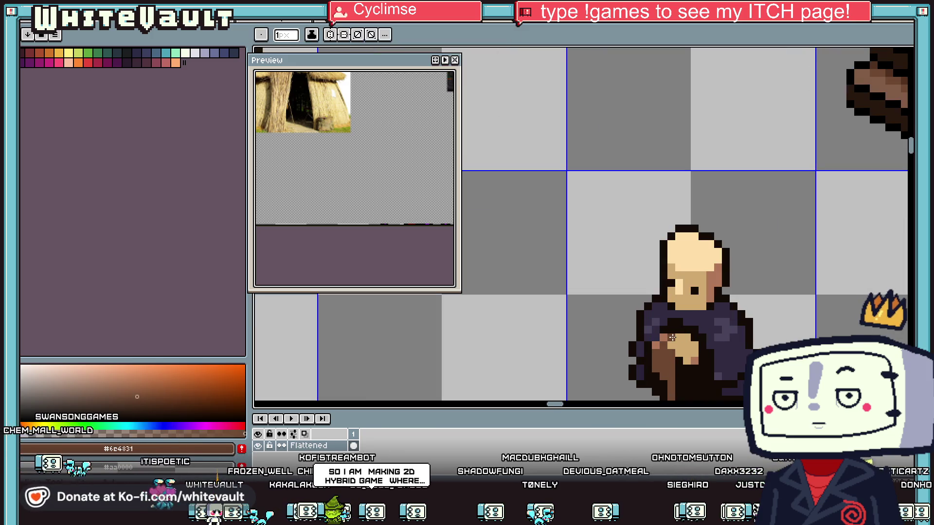
scroll(765, 278, "down", 2)
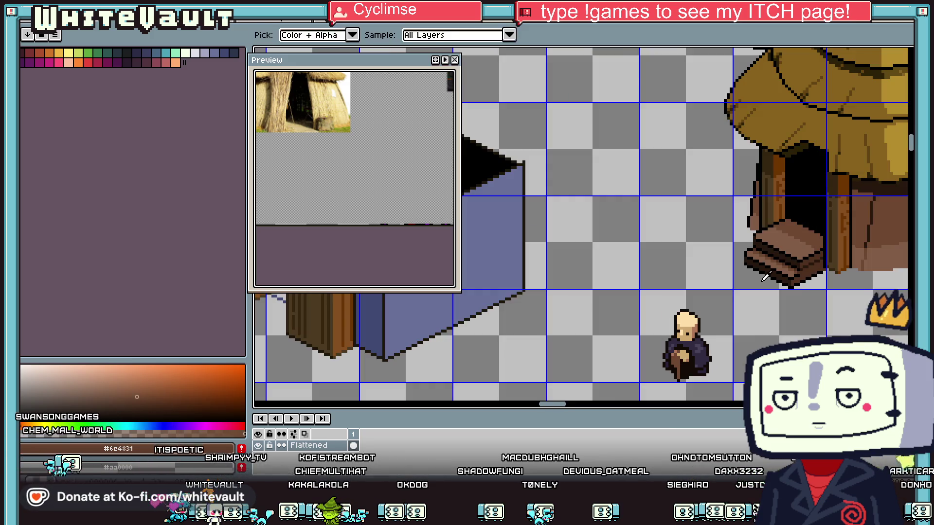
left_click(819, 256)
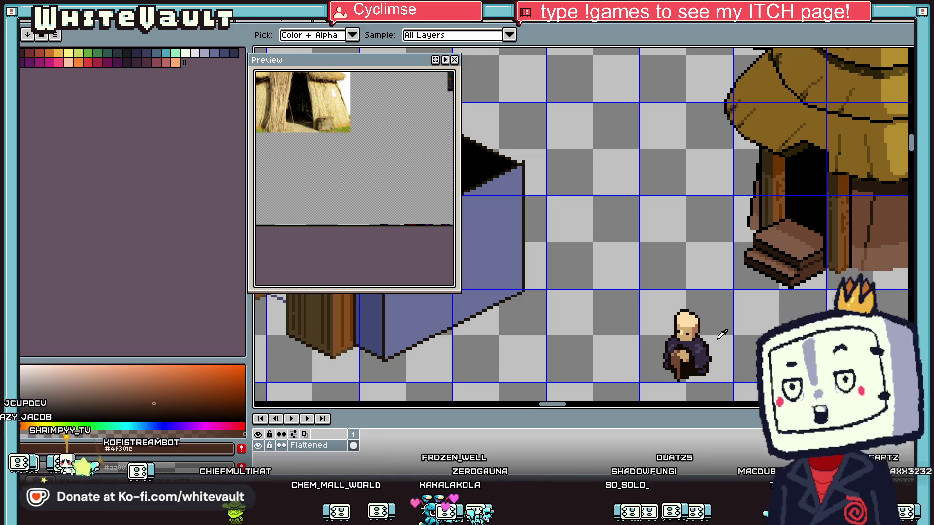
scroll(708, 338, "up", 1)
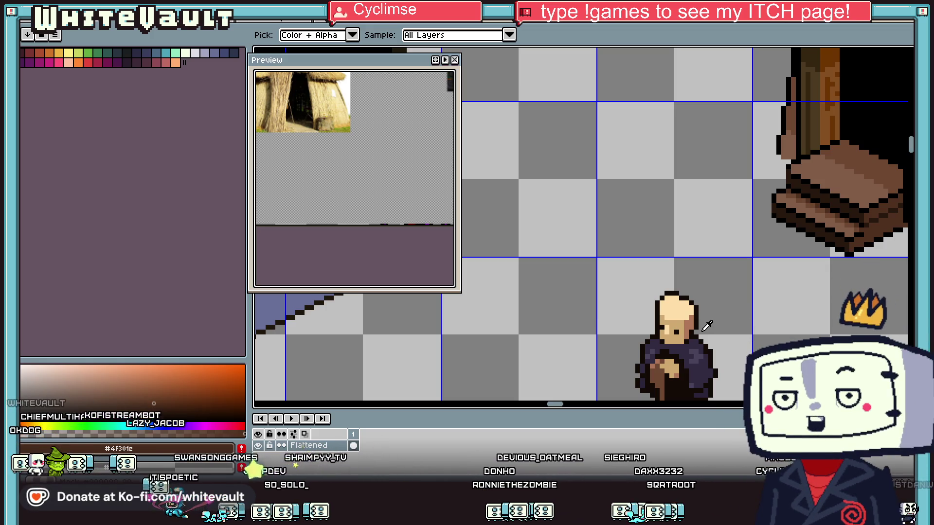
scroll(707, 326, "down", 3)
scroll(707, 354, "up", 2)
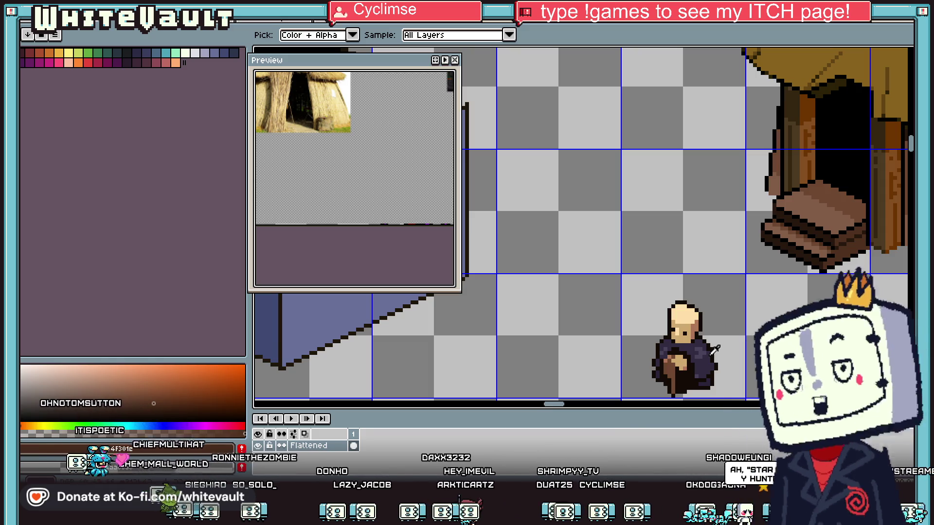
scroll(721, 350, "down", 5)
- Paint golden-brown hair down the middle and right side of the face
scroll(715, 360, "up", 4)
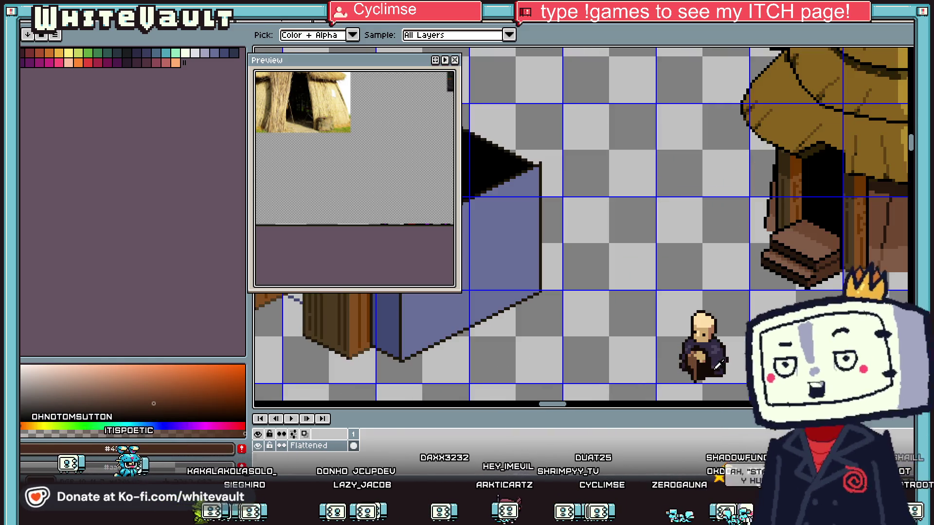
key("b")
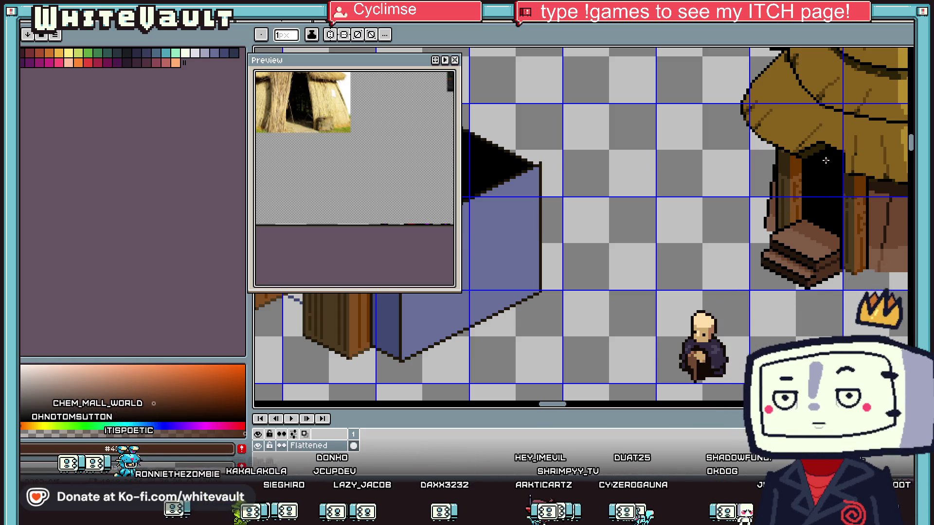
left_click(840, 151, "alt")
scroll(702, 335, "up", 2)
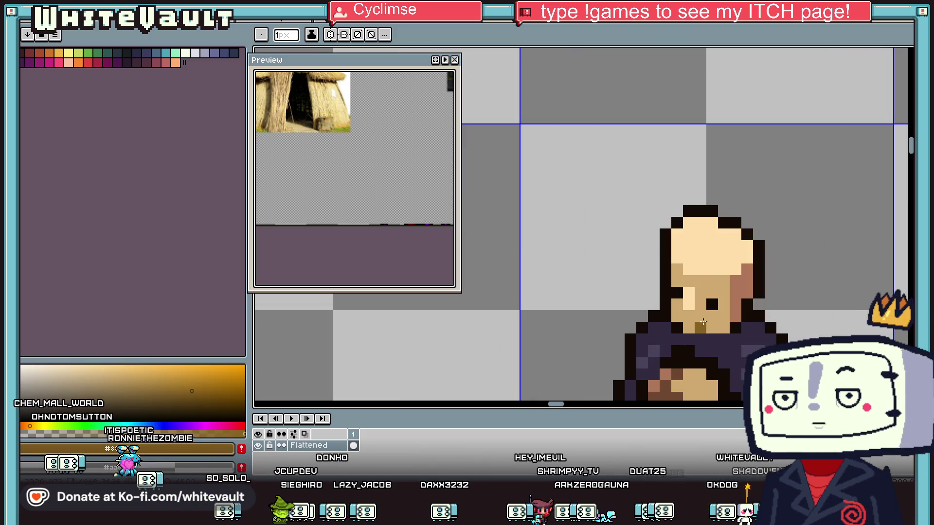
scroll(702, 283, "up", 2)
mouse_move(702, 282)
left_mouse_down()
mouse_move(720, 321)
mouse_move(721, 369)
left_mouse_up()
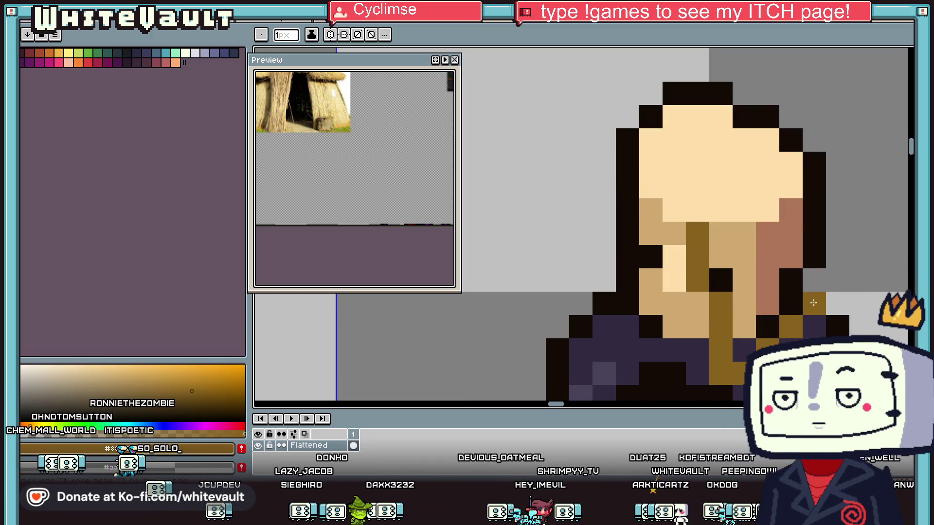
left_click(813, 303)
left_click(814, 187)
left_click(838, 233)
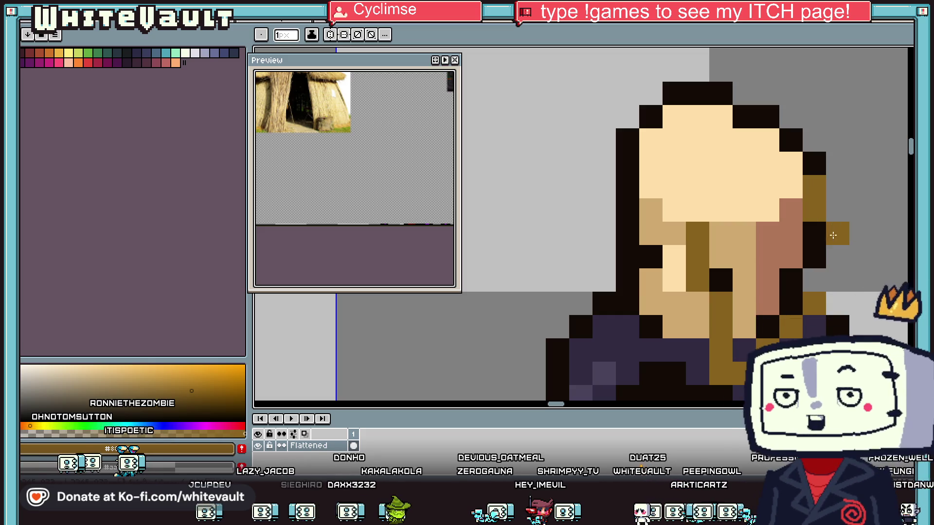
left_click(838, 257)
left_click(814, 280)
mouse_move(814, 257)
left_mouse_down()
mouse_move(820, 233)
mouse_move(792, 263)
mouse_move(792, 287)
left_mouse_up()
left_click_drag(767, 234, 768, 287)
left_click(745, 232)
left_click_drag(747, 234, 720, 258)
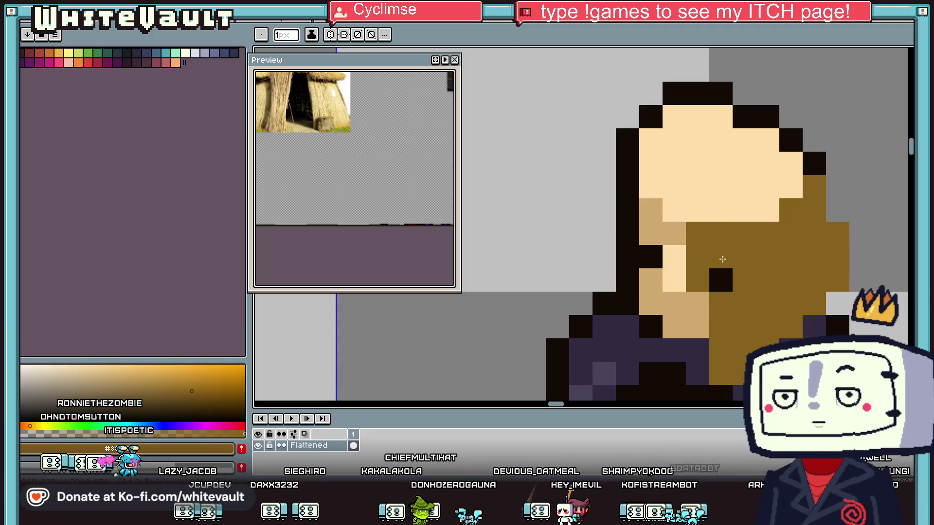
- Paint the face's left side golden-brown and fill the top of the head
left_click(675, 214)
left_click(651, 234)
left_click(627, 281)
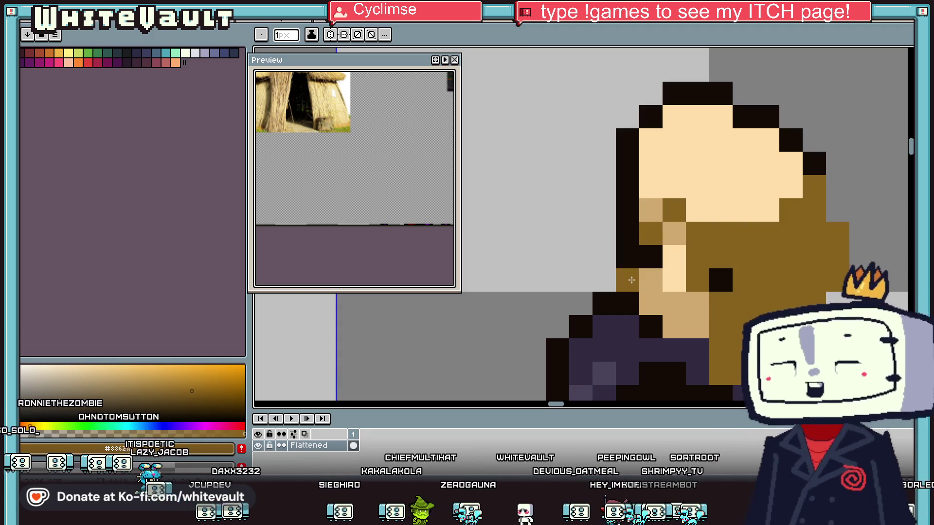
left_click(628, 257)
left_click(628, 233)
left_click(611, 274)
left_click(604, 304)
left_click(604, 257)
left_click(604, 234)
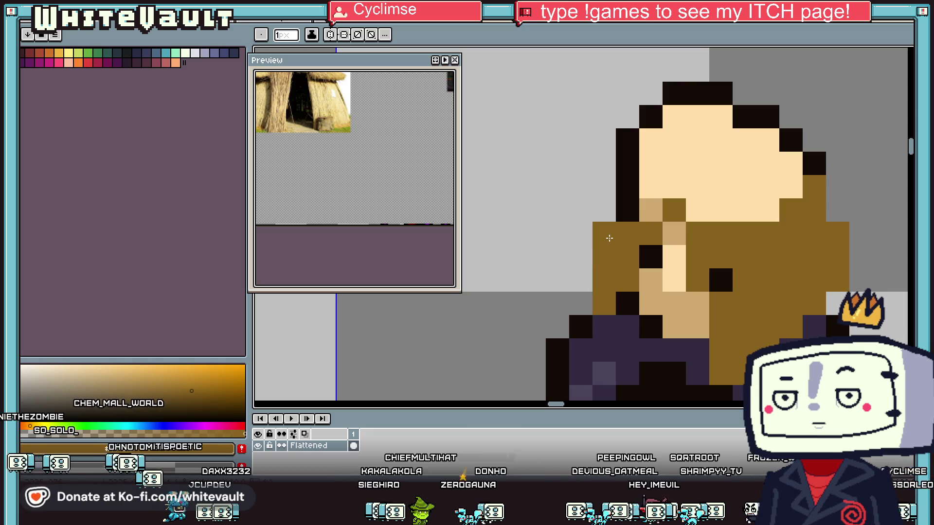
left_click(627, 210)
left_click(627, 187)
left_click(647, 160)
key("g")
left_click(700, 185)
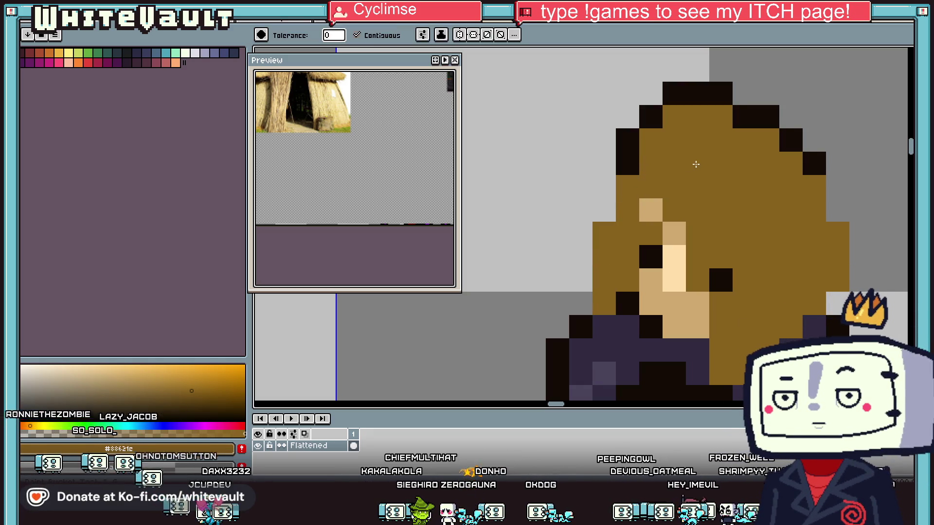
scroll(702, 186, "down", 5)
- Draw a black outline along both sides of the head
key("i")
scroll(727, 174, "up", 5)
left_click(685, 180)
key("b")
left_click_drag(708, 203, 708, 227)
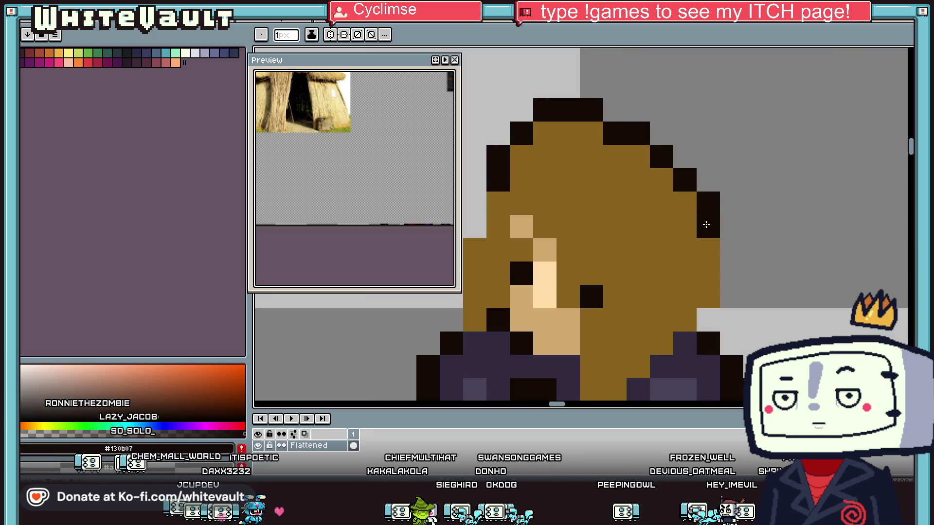
left_click(731, 250)
left_click(731, 273)
left_click(731, 296)
left_click(708, 320)
left_click(474, 203)
left_click(474, 226)
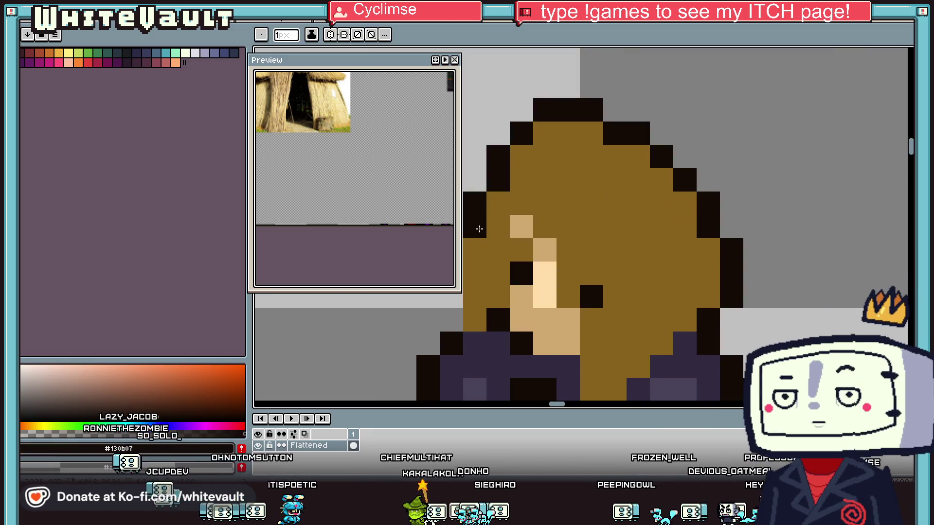
scroll(480, 224, "down", 4)
scroll(492, 220, "up", 3)
left_click(486, 218)
left_click_drag(491, 220, 492, 250)
- Shade the hair with dark-brown vertical and diagonal strands
key("i")
scroll(511, 233, "down", 3)
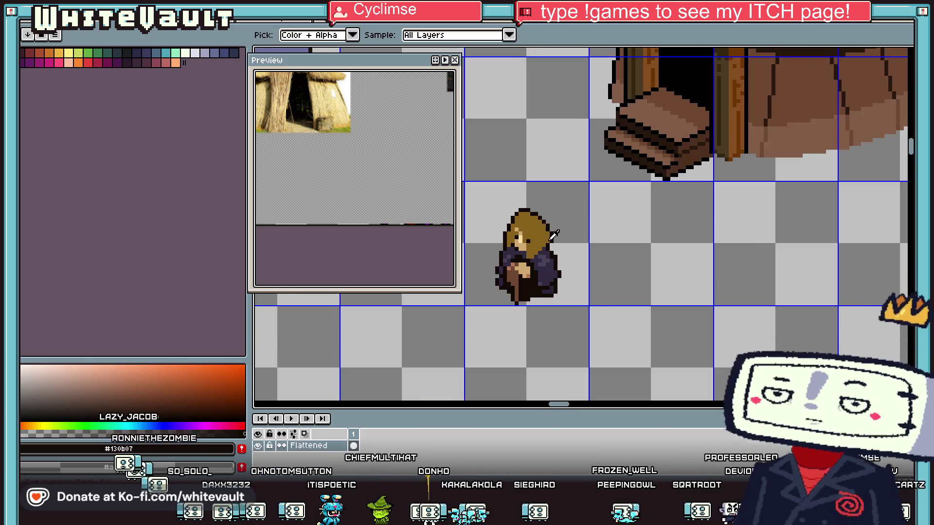
scroll(526, 223, "up", 3)
scroll(563, 234, "up", 2)
left_click(616, 223)
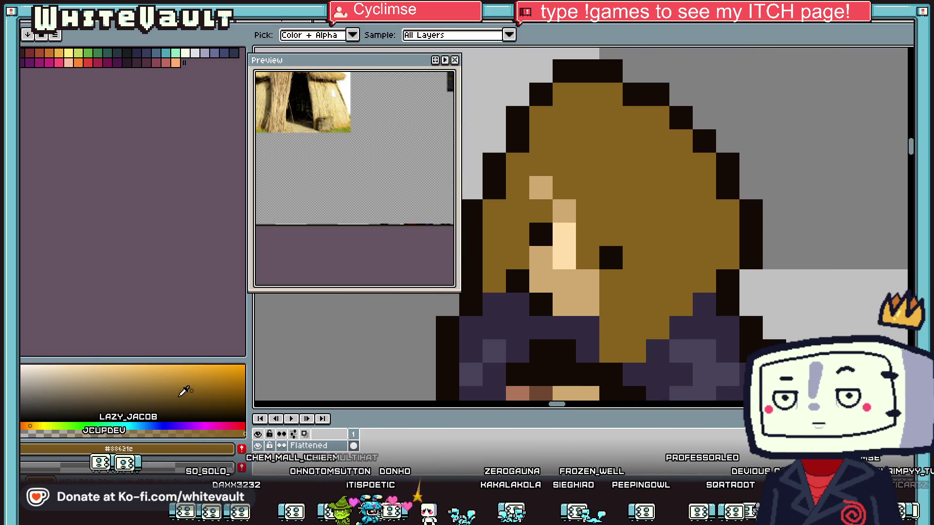
key("b")
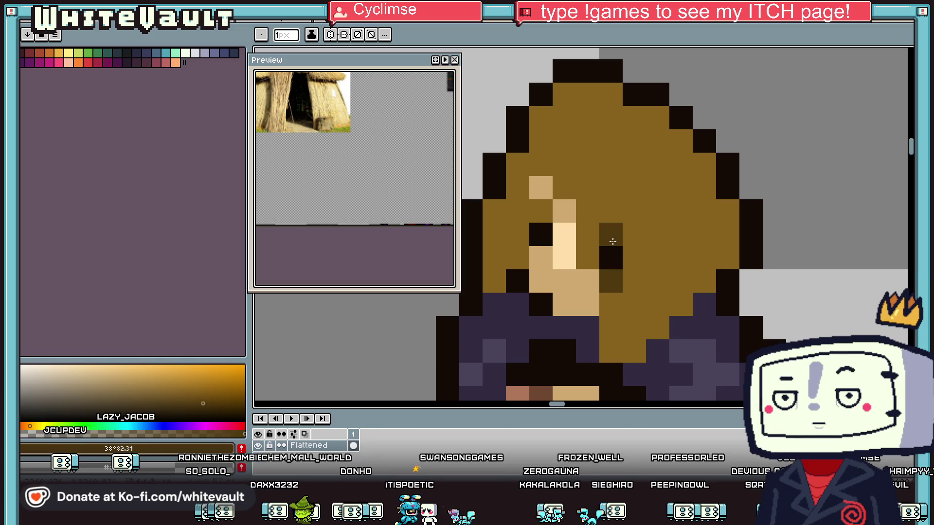
scroll(588, 234, "down", 3)
scroll(670, 262, "up", 4)
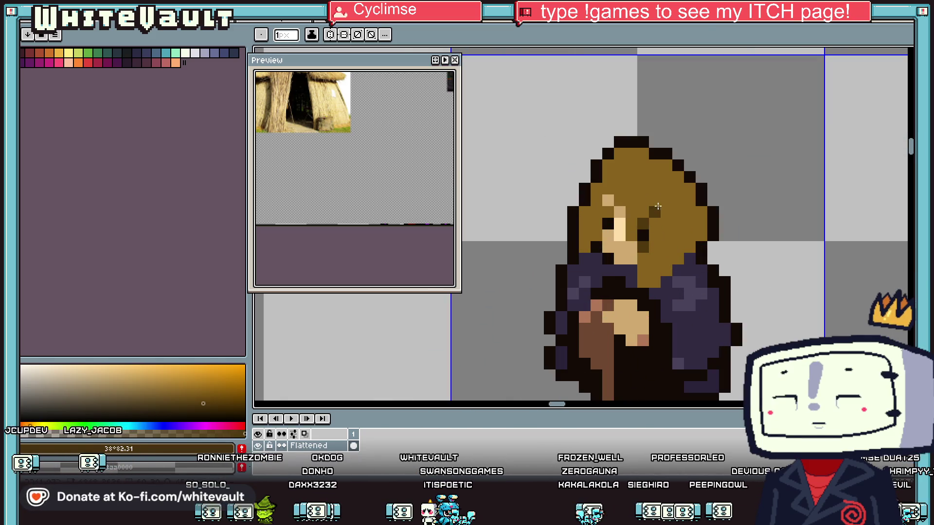
mouse_move(641, 186)
left_mouse_down()
mouse_move(687, 263)
mouse_move(659, 310)
left_mouse_up()
left_click_drag(718, 233, 687, 200)
left_click(625, 217)
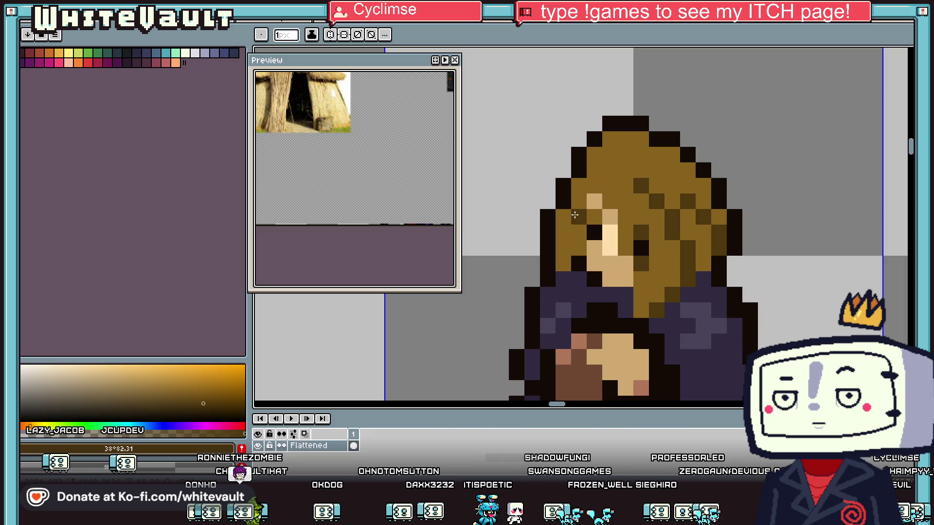
scroll(620, 238, "down", 4)
scroll(620, 238, "down", 2)
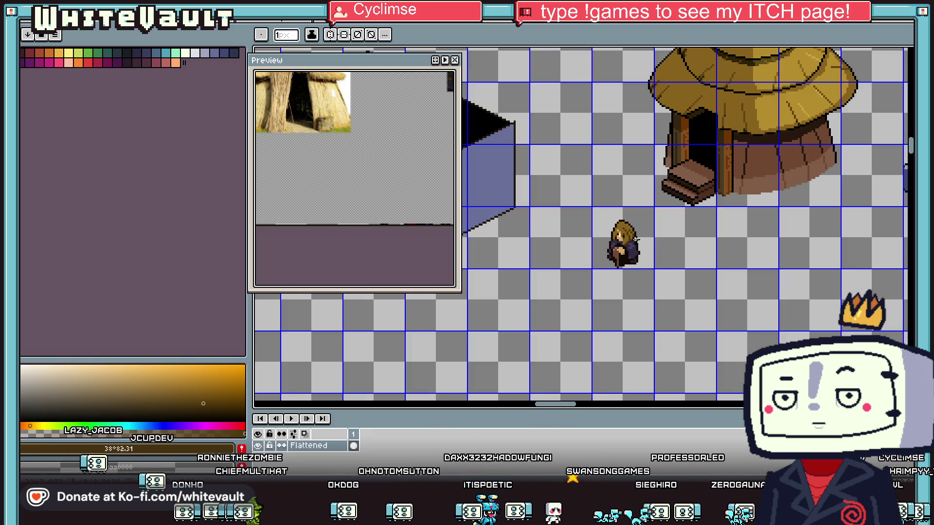
- Add a pinkish-brown skin pixel beside the face
key("i")
scroll(633, 263, "up", 5)
left_click(661, 342, "alt")
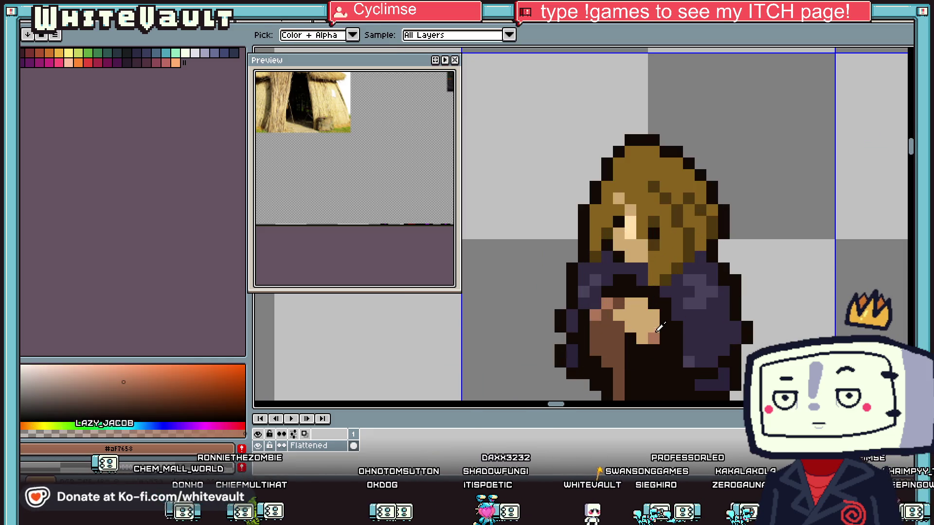
left_click(627, 206)
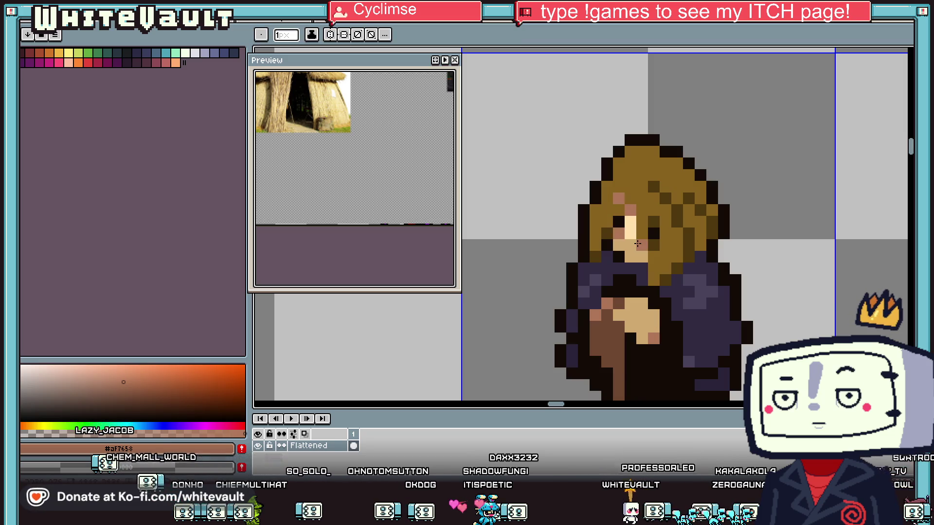
scroll(637, 244, "down", 3)
- Add lighter golden highlights across the top of the hair
key("i")
scroll(661, 204, "up", 4)
left_click(661, 197)
left_click(185, 383)
key("b")
scroll(657, 209, "up", 2)
mouse_move(655, 197)
left_mouse_down()
mouse_move(679, 212)
mouse_move(671, 230)
mouse_move(640, 244)
mouse_move(656, 245)
mouse_move(629, 229)
mouse_move(624, 198)
left_mouse_up()
key("g")
left_click(647, 221)
scroll(654, 224, "down", 3)
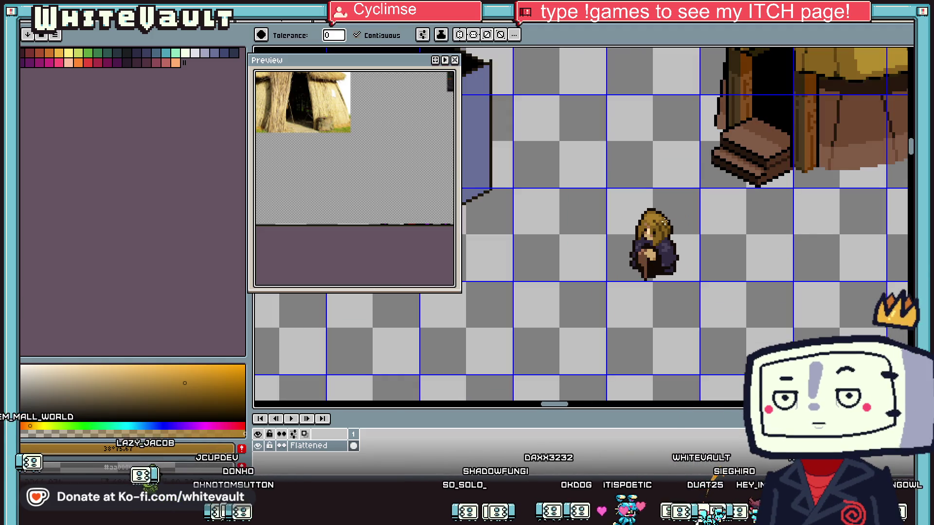
key("i")
scroll(662, 221, "up", 3)
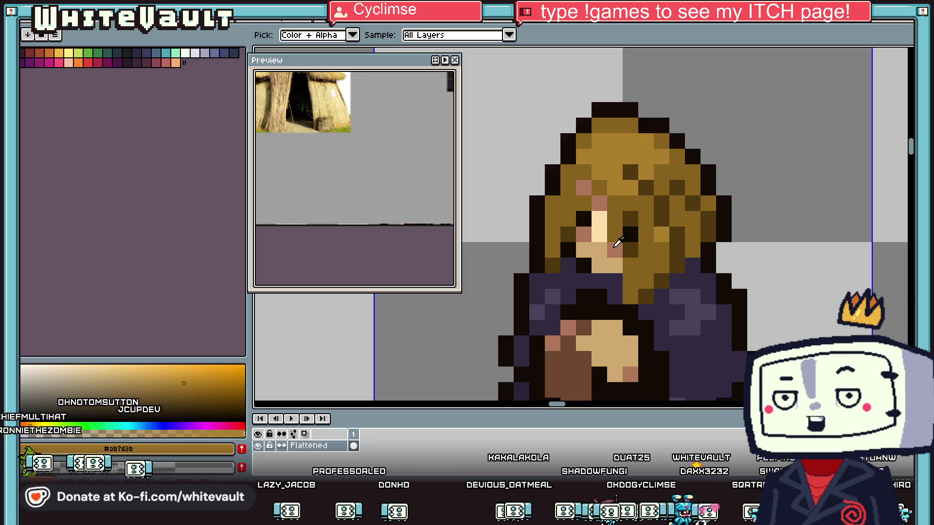
scroll(681, 183, "down", 3)
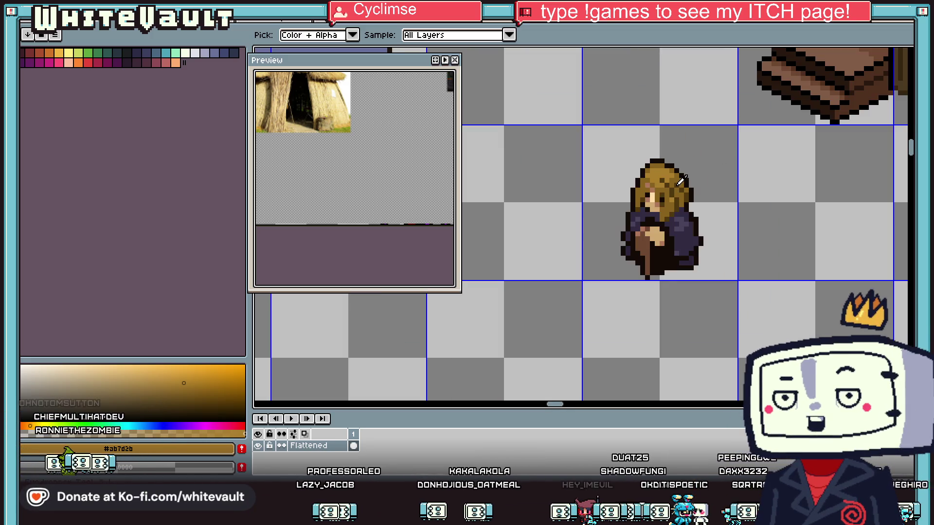
scroll(656, 204, "up", 1)
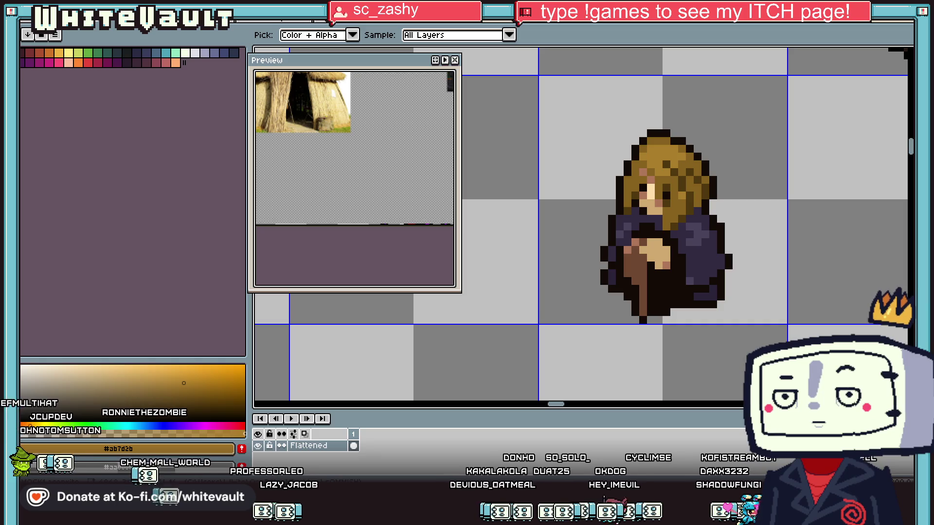
scroll(633, 204, "down", 4)
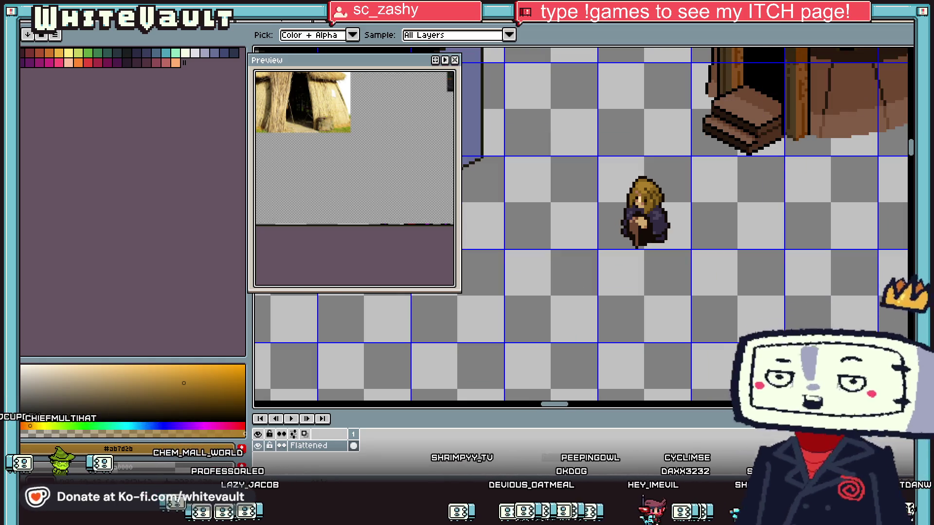
- Eyedrop the dark brown #6c4831 from the hand and paint one hand pixel with it
scroll(635, 220, "up", 4)
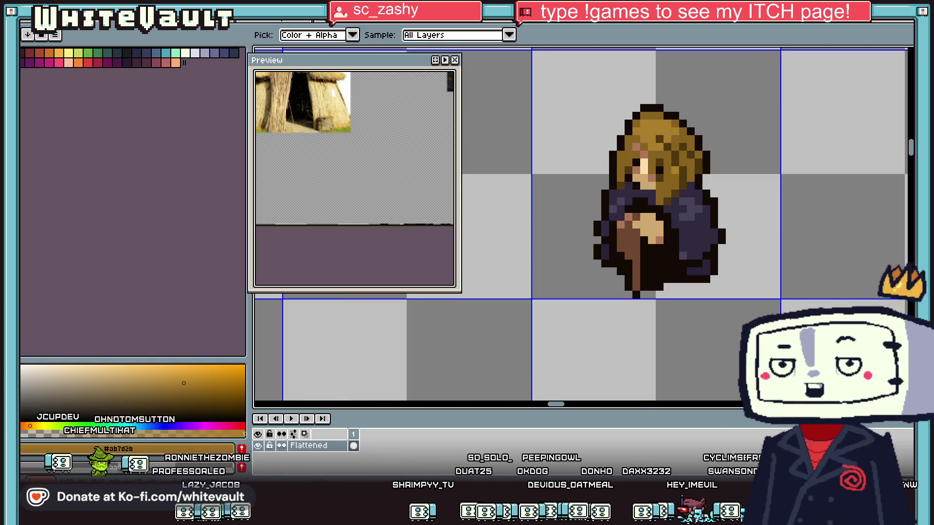
scroll(639, 215, "up", 4)
left_click(651, 230, "alt")
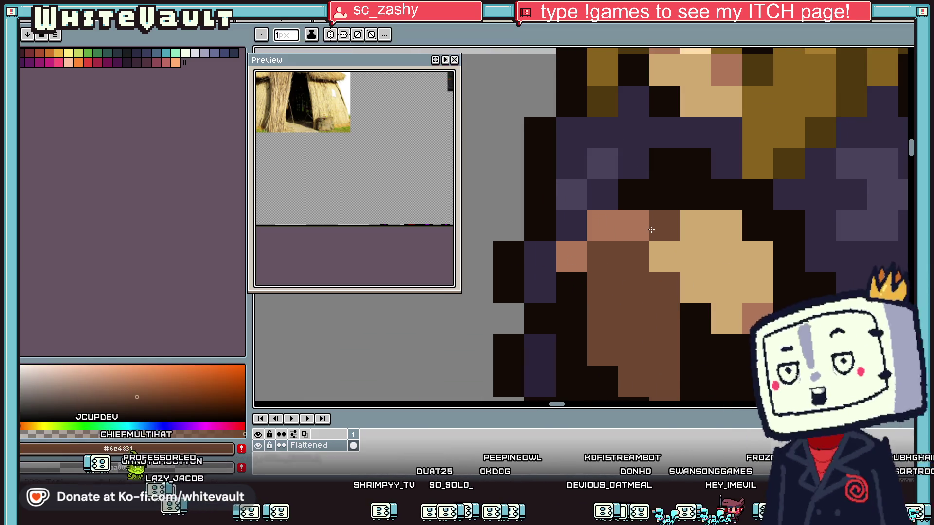
left_click(635, 229)
scroll(654, 248, "down", 5)
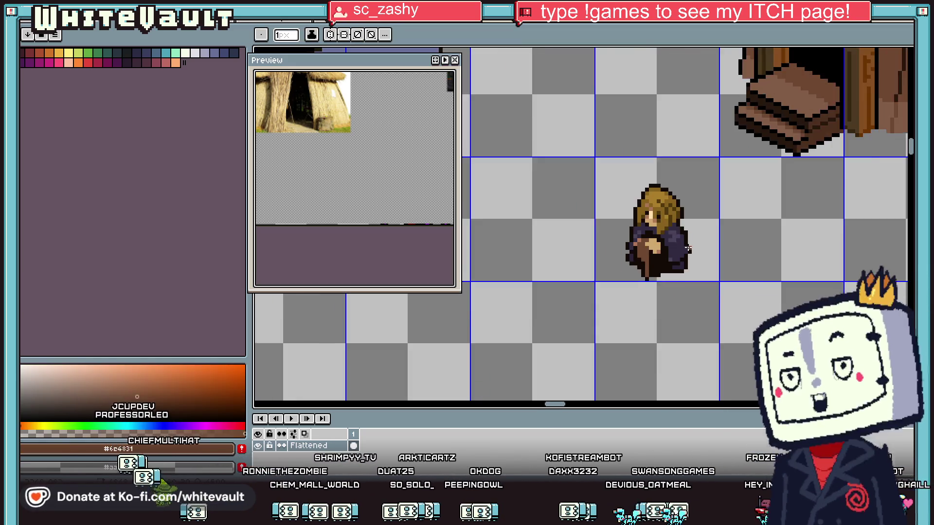
scroll(687, 248, "down", 2)
key("v")
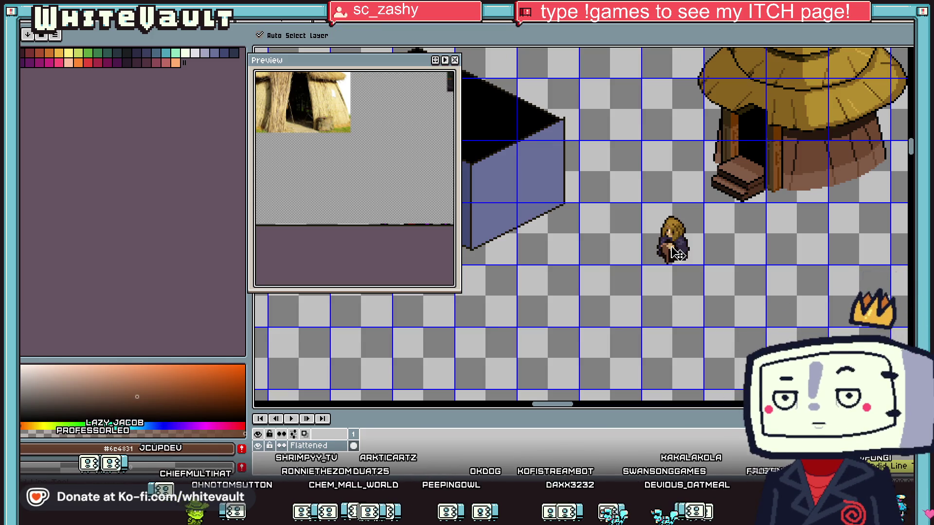
key("b")
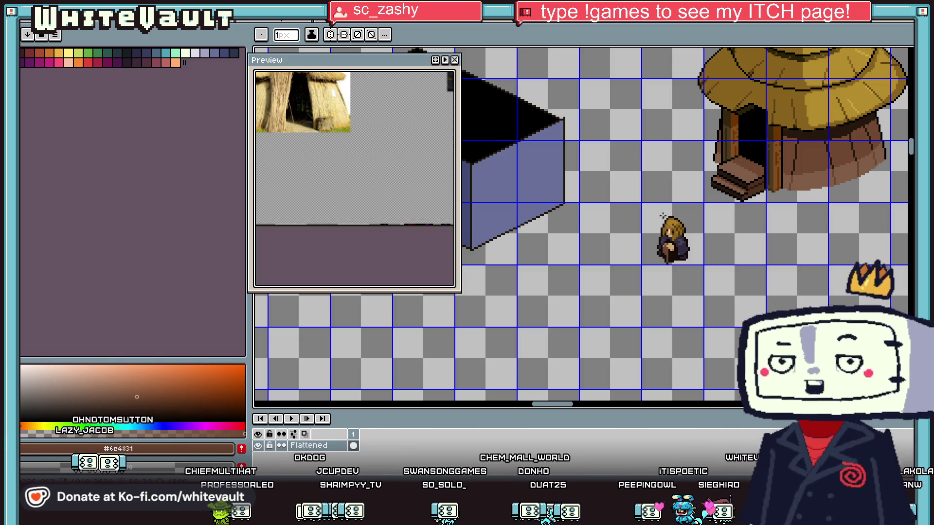
- Sample the tan skin and mid-brown hair colours from the small character
scroll(671, 225, "up", 3)
key("i")
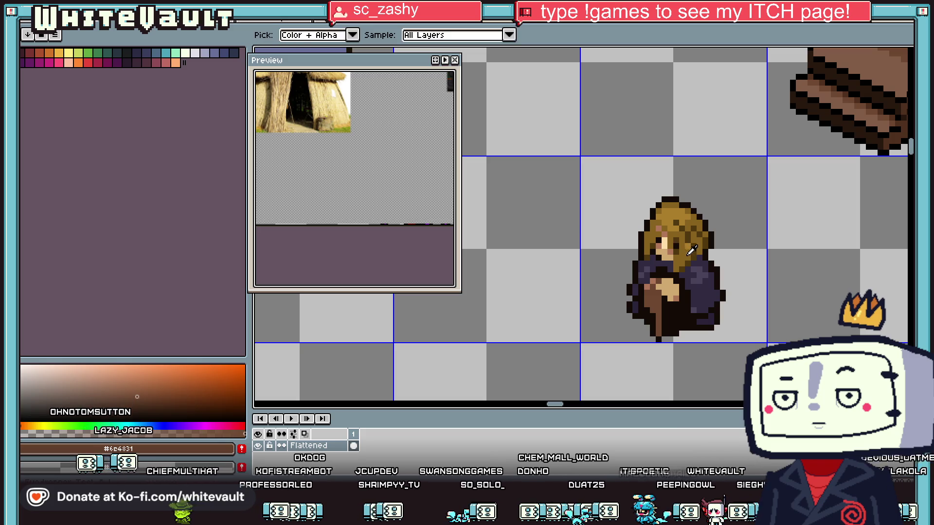
scroll(686, 253, "up", 2)
left_click(661, 319)
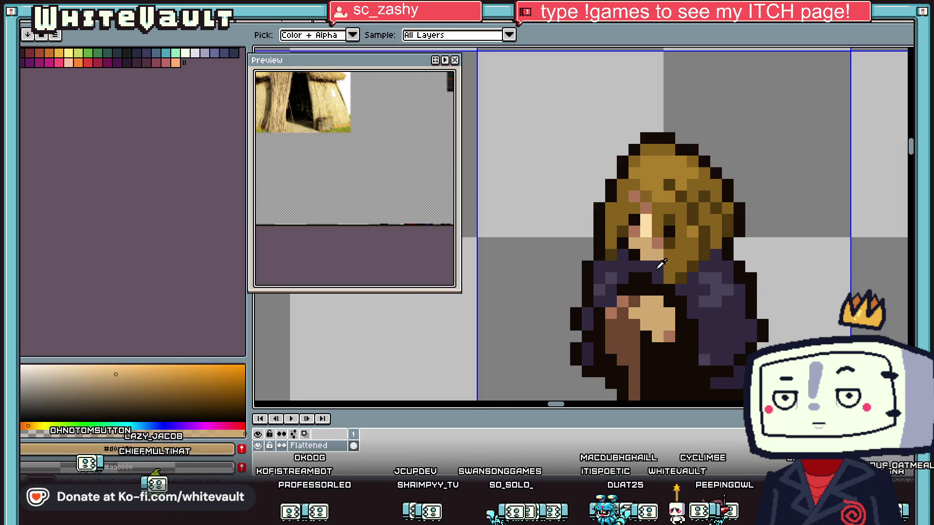
scroll(709, 278, "down", 2)
key("b")
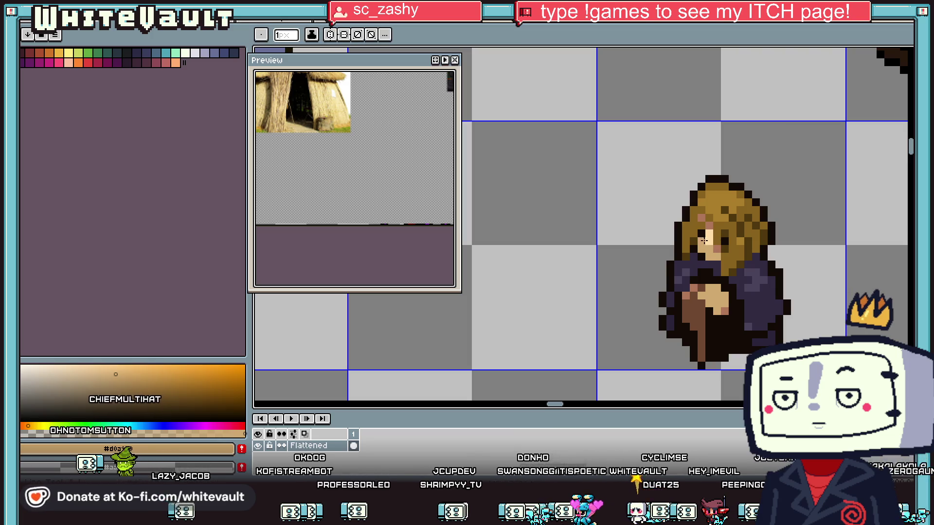
scroll(748, 268, "down", 3)
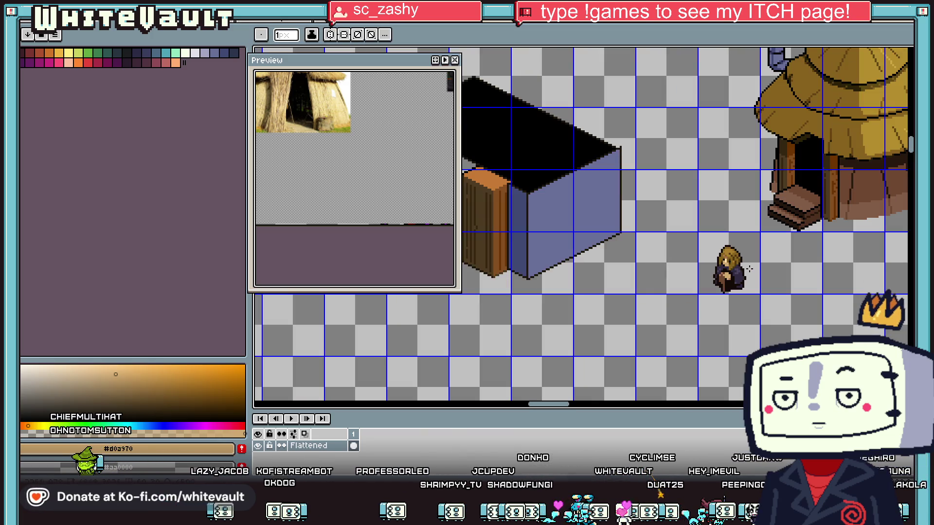
left_click(719, 257, "alt")
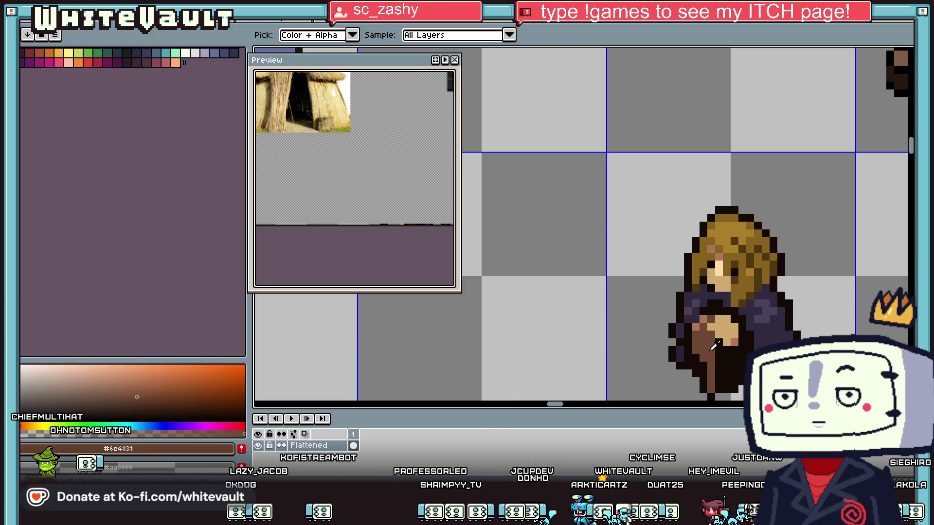
scroll(719, 258, "up", 3)
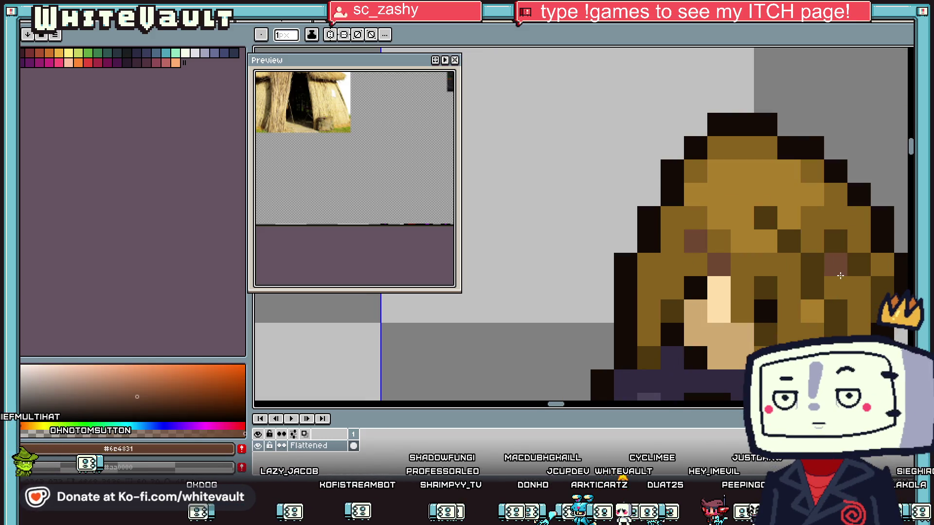
scroll(851, 262, "down", 4)
scroll(855, 301, "up", 3)
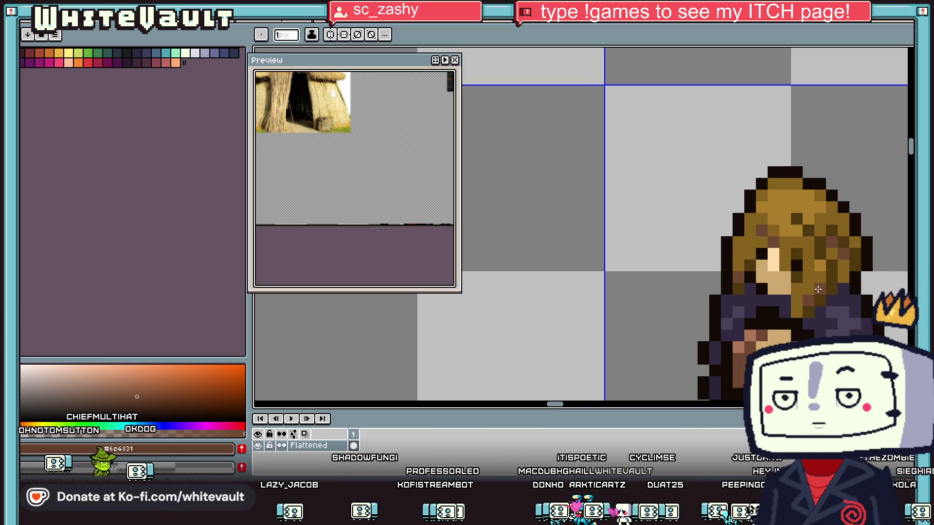
scroll(842, 274, "down", 2)
scroll(827, 292, "up", 1)
- Pick the dark outline colour and add five dark pixels along the hair's right edge
key("i")
scroll(770, 308, "up", 1)
left_click(770, 309)
key("b")
scroll(778, 289, "down", 2)
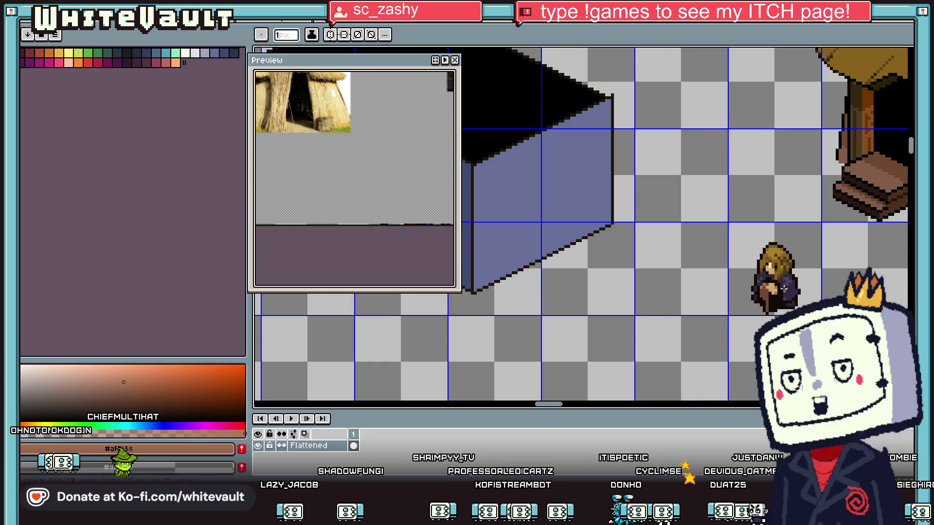
key("i")
scroll(794, 291, "down", 1)
scroll(807, 270, "up", 2)
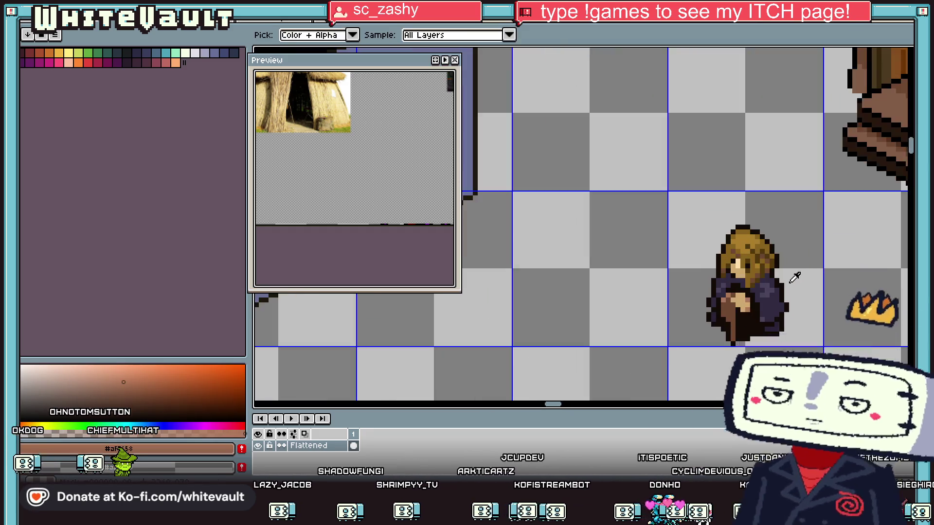
scroll(783, 270, "up", 1)
left_click(772, 274)
key("b")
scroll(779, 256, "up", 1)
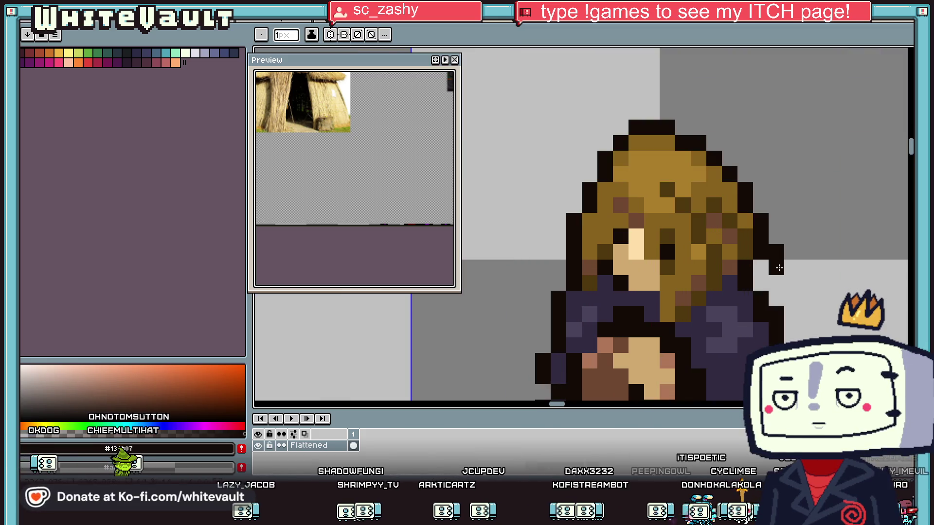
left_click(760, 268)
left_click(777, 283)
left_click(776, 236)
left_click(761, 204)
left_click(792, 252)
- Place a dark pixel at the hair's left edge and sample the purple cloak colour
scroll(784, 246, "down", 2)
scroll(779, 224, "up", 1)
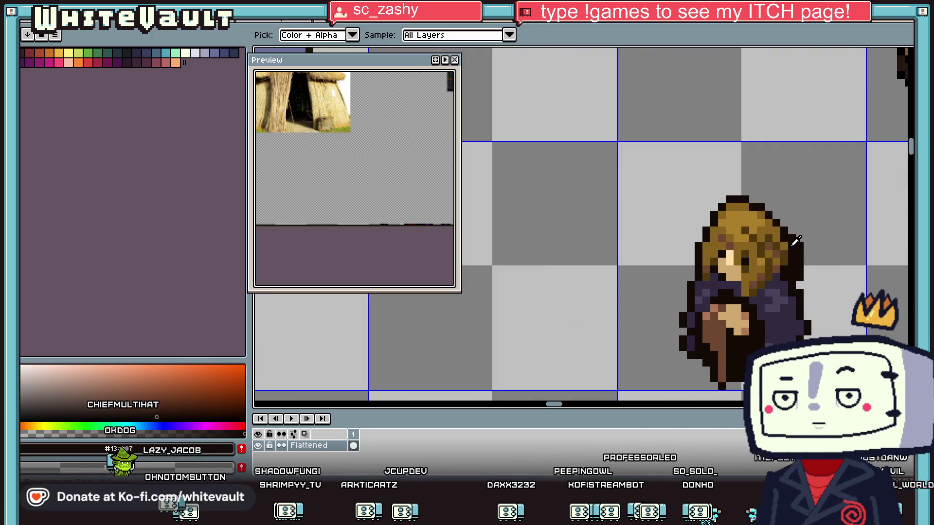
scroll(775, 214, "up", 1)
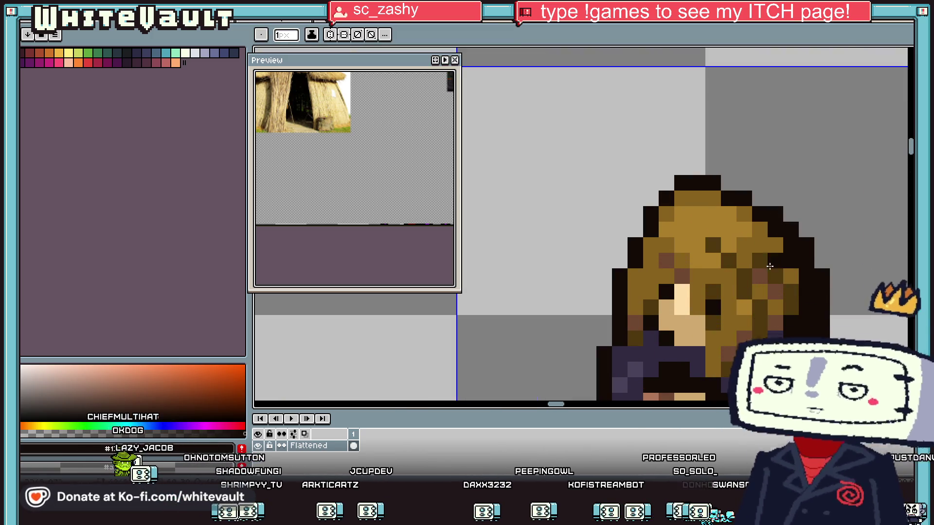
left_click(606, 317)
scroll(759, 313, "down", 3)
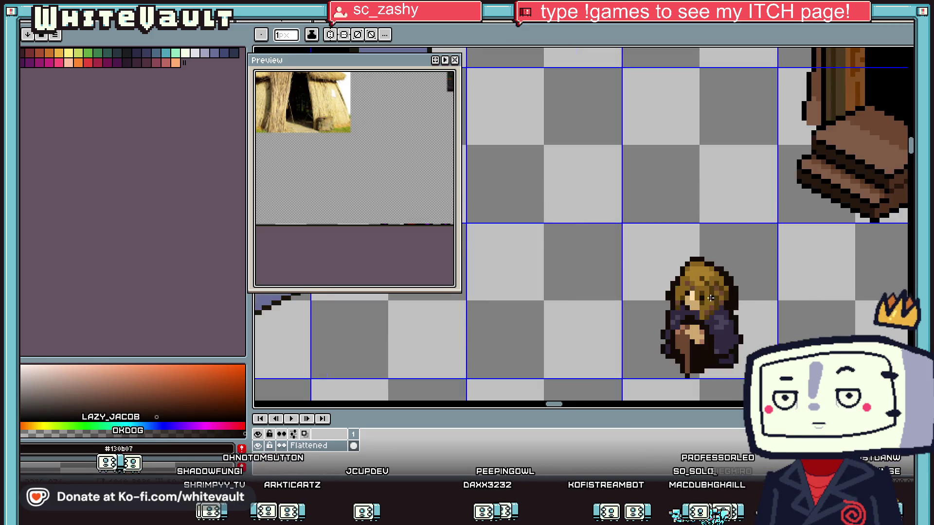
scroll(752, 296, "up", 2)
left_click(742, 273, "alt")
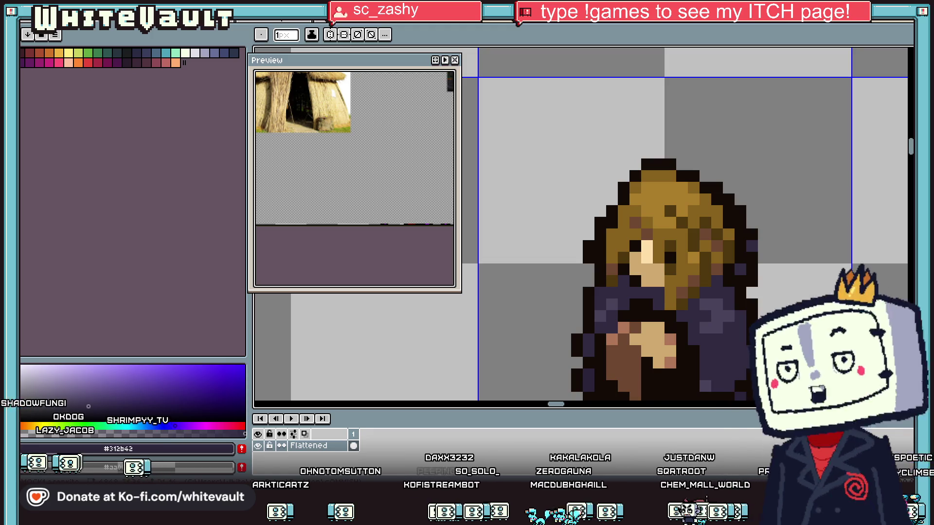
- Add a short vertical run and two more dark outline pixels beside the hair's right edge
scroll(675, 271, "down", 2)
scroll(675, 271, "down", 1)
scroll(666, 278, "up", 3)
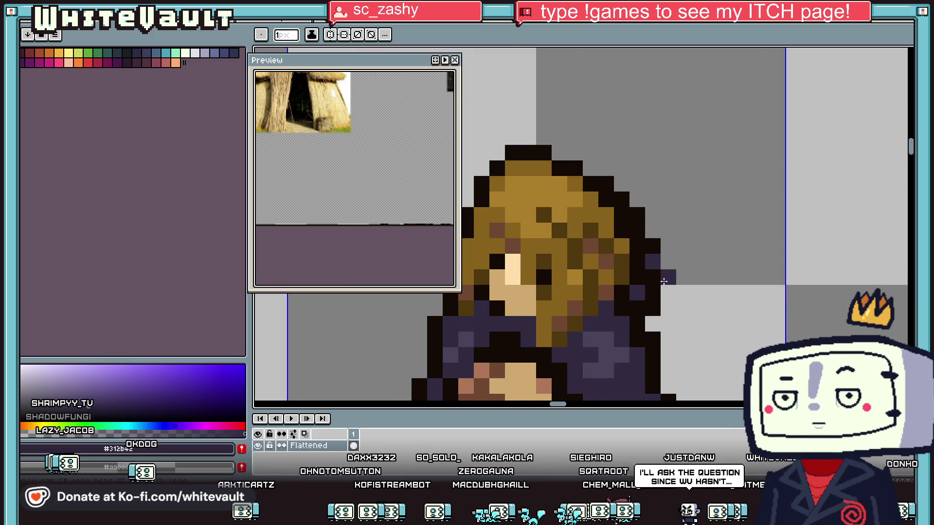
left_click(638, 277, "alt")
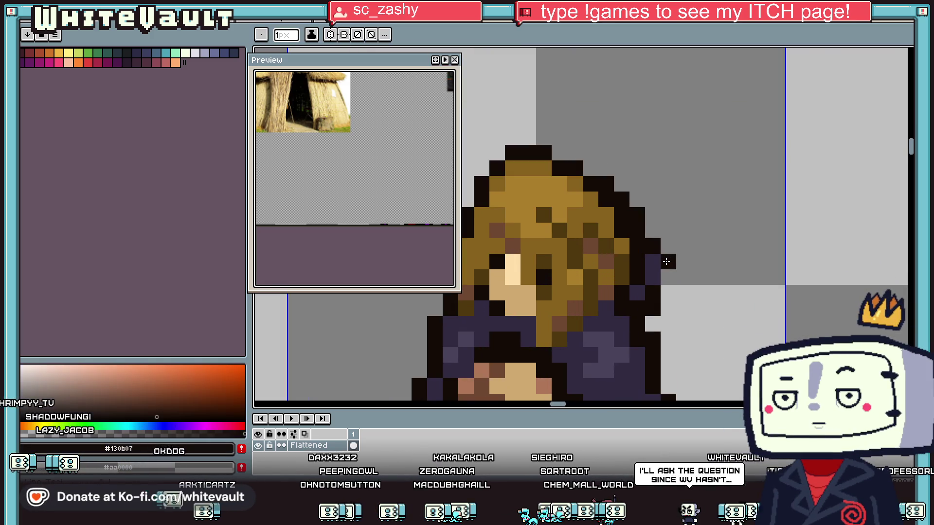
left_click_drag(669, 277, 669, 293)
left_click(669, 246)
left_click(652, 231)
scroll(696, 287, "down", 3)
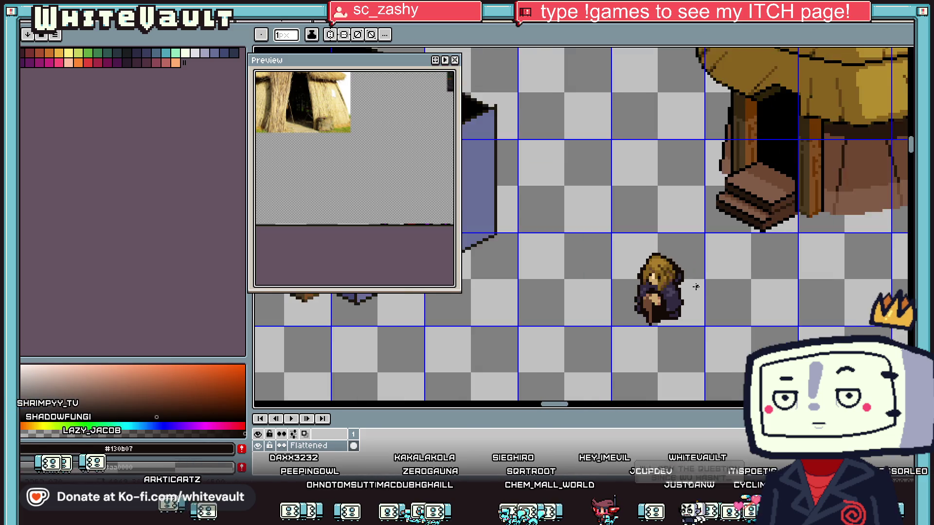
scroll(696, 287, "down", 3)
scroll(702, 300, "up", 2)
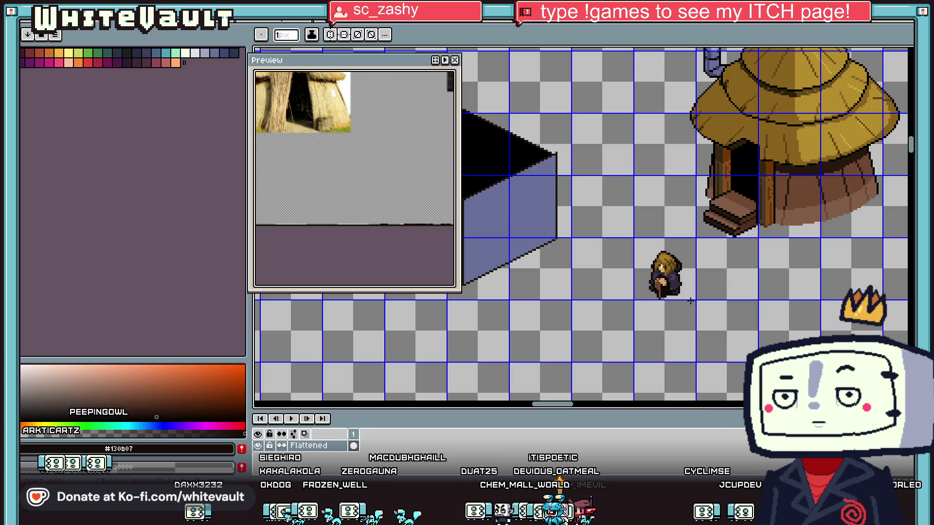
scroll(709, 288, "down", 1)
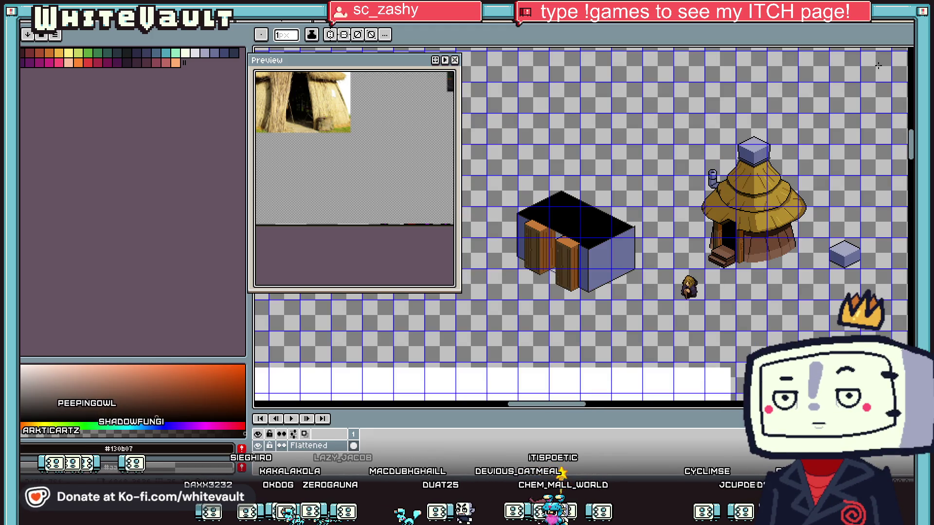
- Drag the character up about one grid cell, nudge it slightly, and commit the position
key("m")
scroll(716, 291, "up", 1)
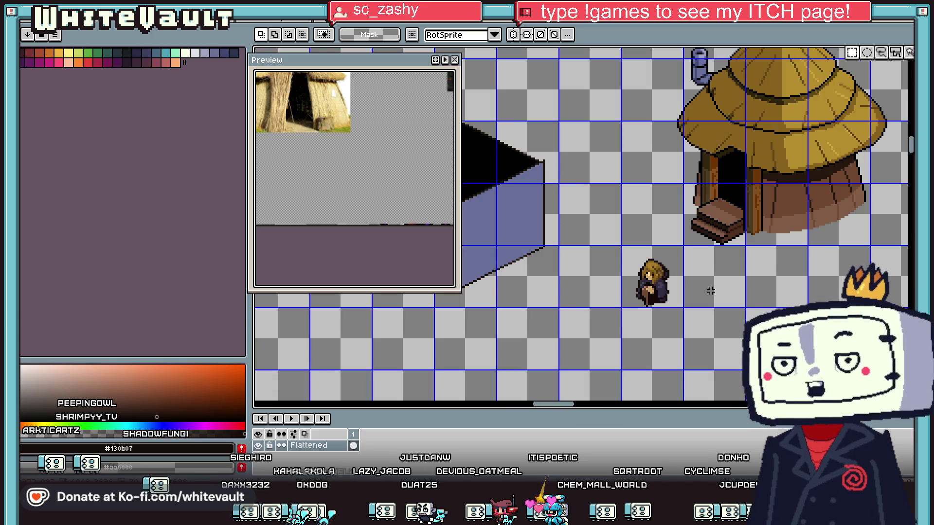
left_click_drag(658, 293, 666, 231)
scroll(660, 229, "up", 1)
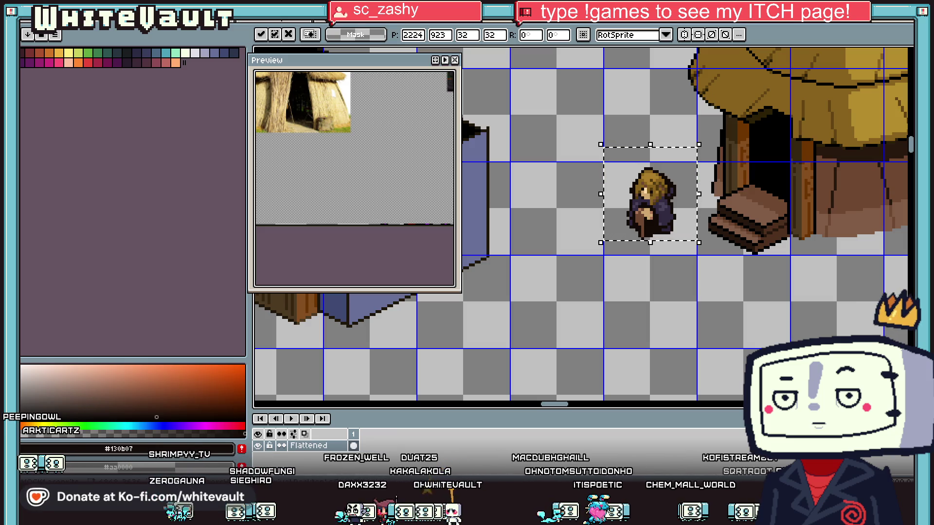
left_click_drag(651, 215, 649, 221)
key("Return")
scroll(665, 223, "down", 2)
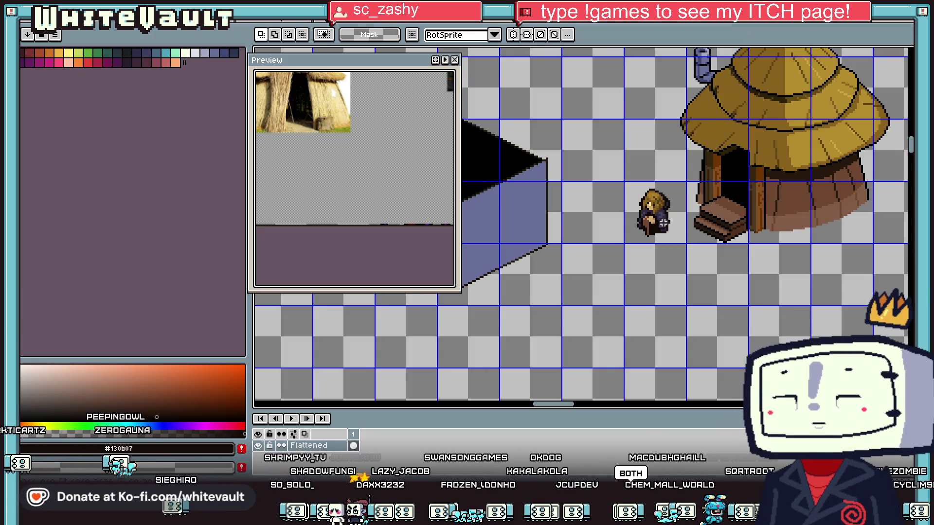
- Reselect the character with a rectangle and free-transform it, dragging it into place
key("i")
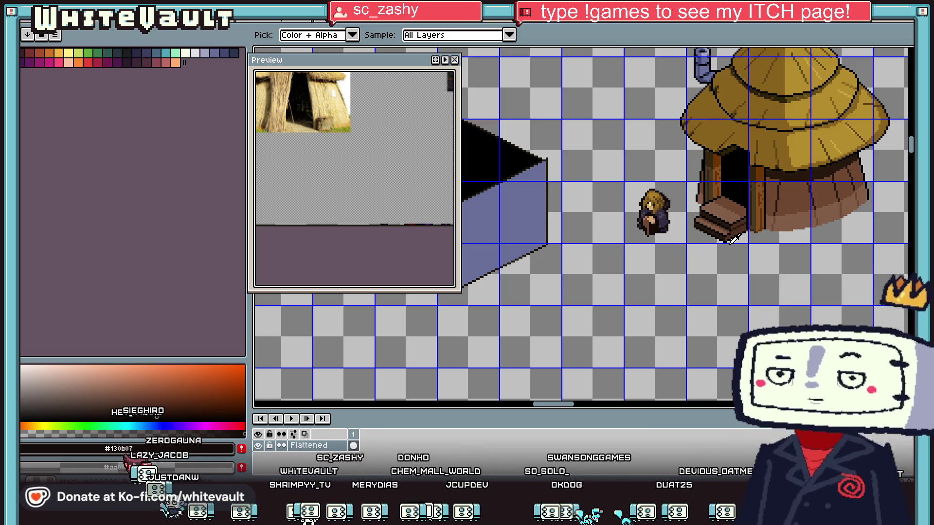
key("l")
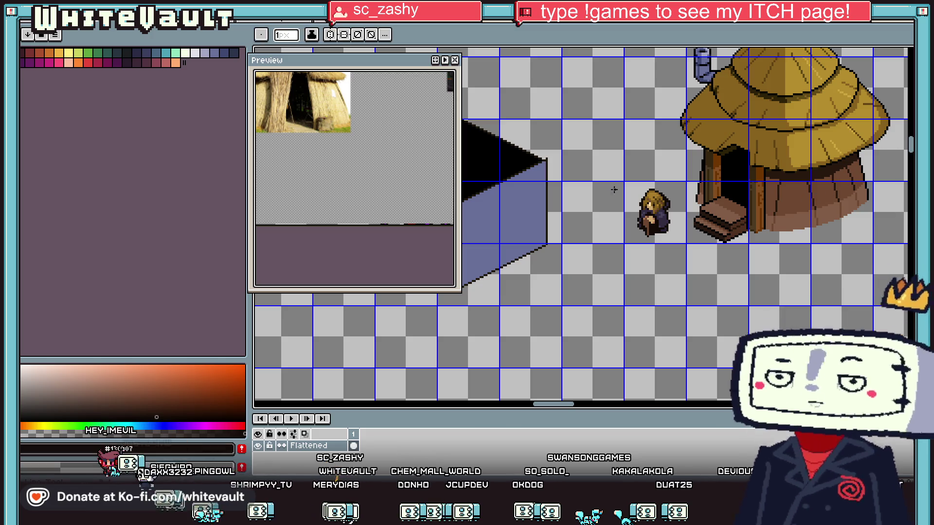
scroll(664, 214, "up", 3)
scroll(667, 213, "down", 2)
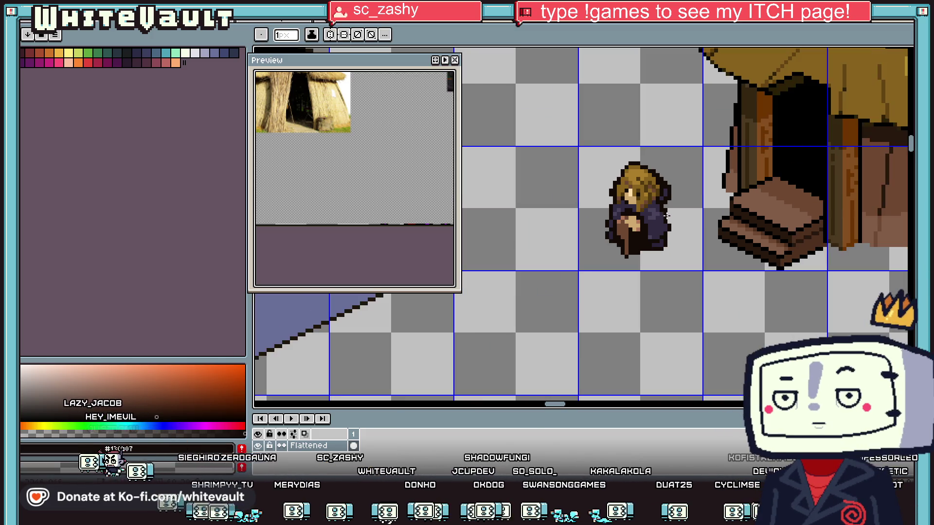
key("i")
scroll(642, 209, "down", 3)
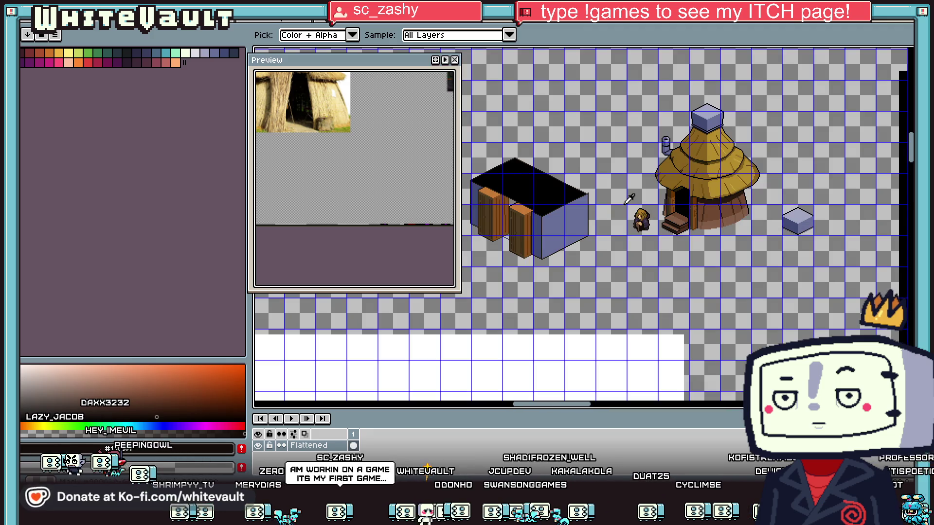
scroll(636, 211, "up", 3)
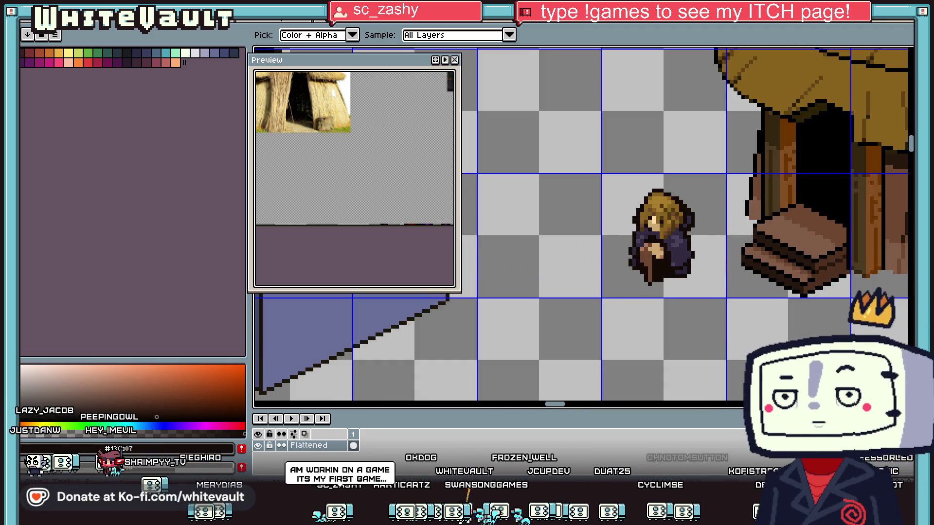
key("m")
mouse_move(573, 160)
left_mouse_down()
mouse_move(637, 210)
mouse_move(712, 315)
left_mouse_up()
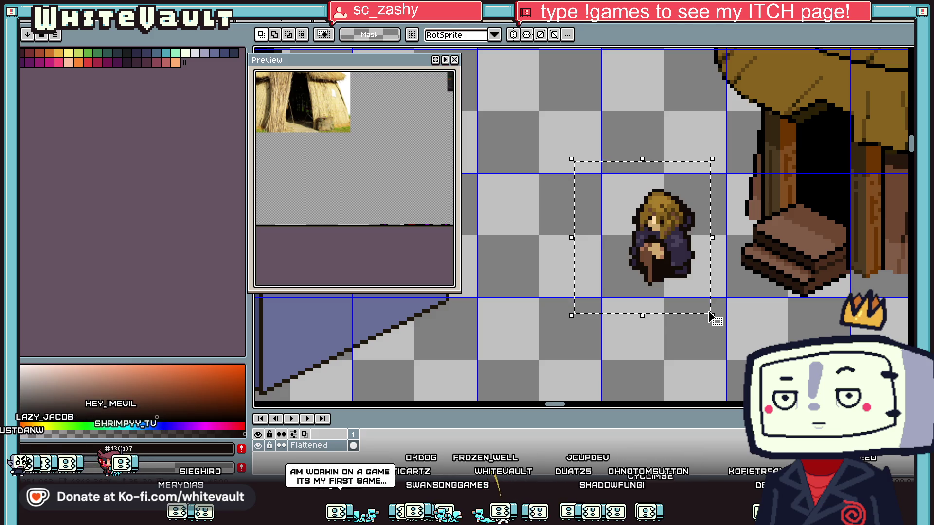
key("ctrl+t")
scroll(694, 271, "down", 1)
mouse_move(694, 271)
left_mouse_down()
mouse_move(694, 369)
mouse_move(683, 264)
mouse_move(688, 365)
left_mouse_up()
- Apply the transform, then paint a dark row and a dark line through the hair
key("Return")
scroll(688, 365, "up", 3)
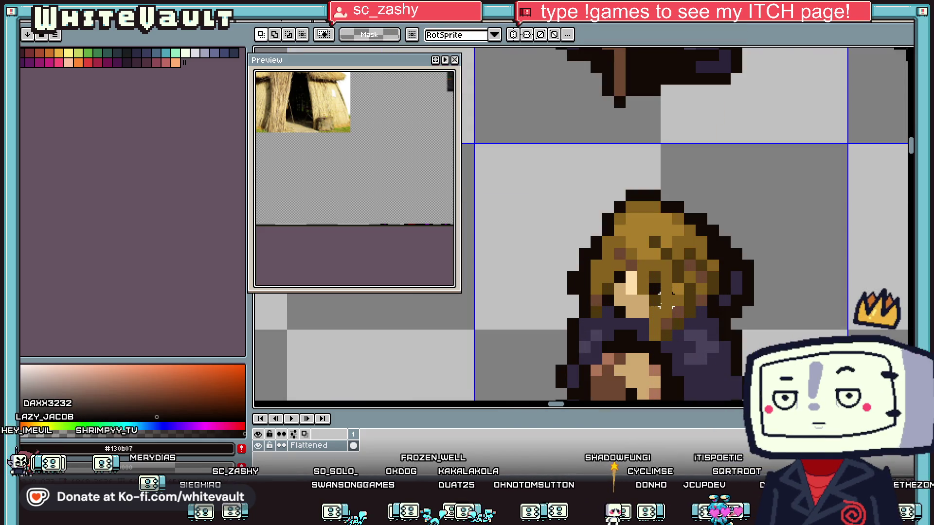
key("i")
scroll(654, 278, "up", 1)
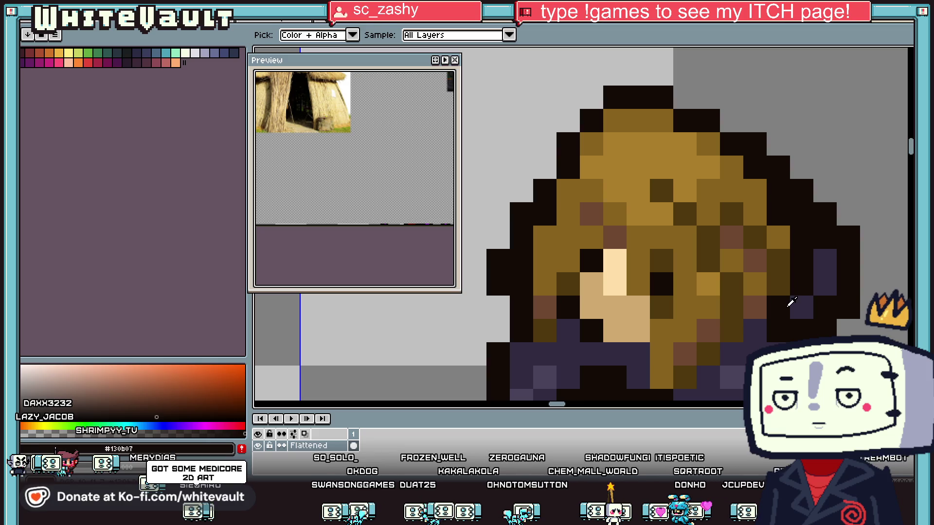
key("b")
left_click_drag(571, 215, 646, 222)
left_click_drag(668, 266, 681, 381)
scroll(681, 380, "down", 1)
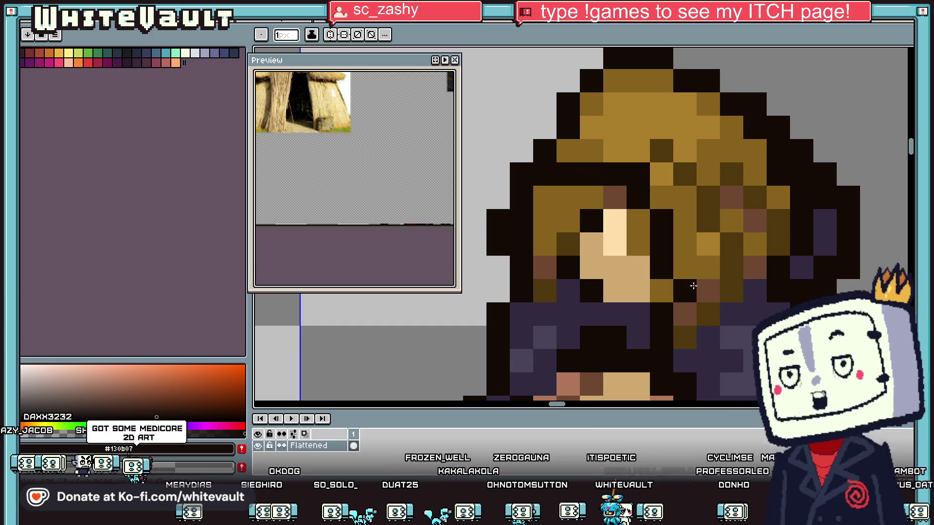
- Paint purple along the hair's upper-left and right outlines and add a dark edge pixel
key("i")
left_click(627, 314)
key("b")
mouse_move(567, 156)
left_mouse_down()
mouse_move(569, 124)
mouse_move(665, 73)
mouse_move(708, 103)
mouse_move(753, 98)
left_mouse_up()
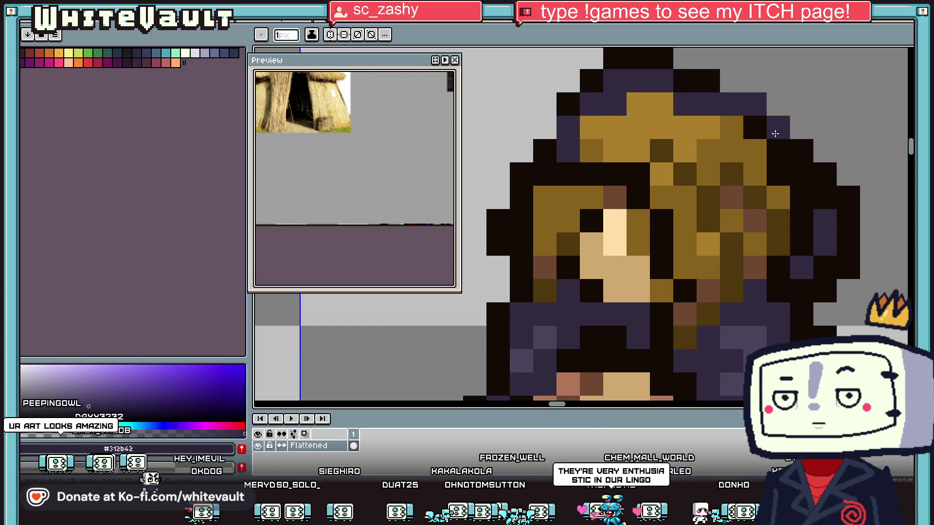
mouse_move(825, 198)
left_mouse_down()
mouse_move(801, 127)
mouse_move(755, 80)
mouse_move(731, 80)
left_mouse_up()
key("i")
left_click(846, 200)
key("b")
left_click(845, 168)
- Repaint the hair's top rows and the brown right of the part purple
key("i")
left_click(788, 152)
key("b")
mouse_move(652, 103)
left_mouse_down()
mouse_move(591, 127)
mouse_move(755, 127)
mouse_move(565, 147)
left_mouse_up()
mouse_move(681, 174)
left_mouse_down()
mouse_move(769, 174)
mouse_move(676, 197)
mouse_move(684, 220)
mouse_move(778, 221)
mouse_move(681, 244)
mouse_move(710, 267)
mouse_move(761, 258)
left_mouse_up()
left_click_drag(708, 291, 731, 291)
- Add two black hair pixels and repaint the brown hair beside the cheek purple
left_click(778, 291, "alt")
left_click(755, 291)
left_click(732, 314)
left_click(708, 314)
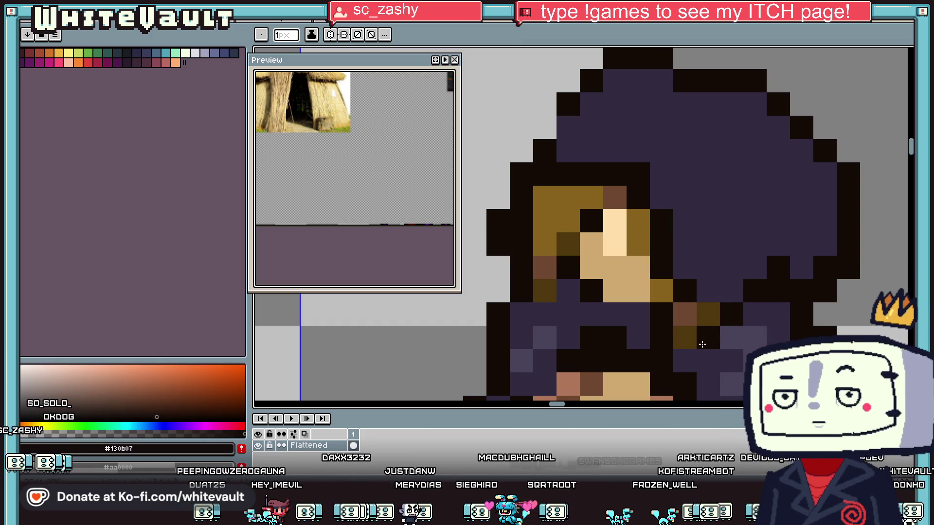
left_click(715, 335, "alt")
left_click(685, 314)
left_click(685, 338)
scroll(733, 192, "down", 1)
scroll(733, 192, "down", 5)
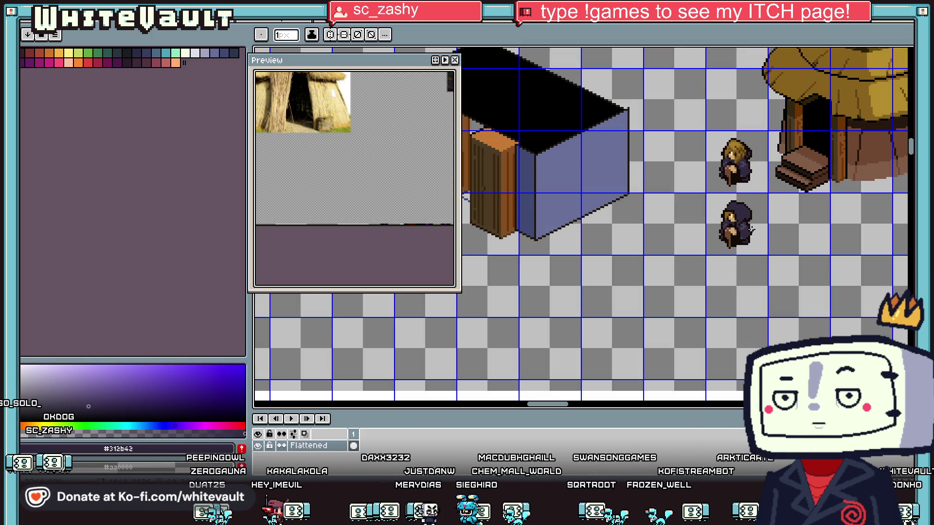
scroll(743, 206, "up", 5)
- Paint lighter purple highlights on the hood and a cream glint pixel on the face
left_click(761, 292, "alt")
scroll(720, 182, "up", 3)
mouse_move(729, 192)
left_mouse_down()
mouse_move(687, 171)
mouse_move(758, 184)
mouse_move(806, 224)
mouse_move(749, 197)
left_mouse_up()
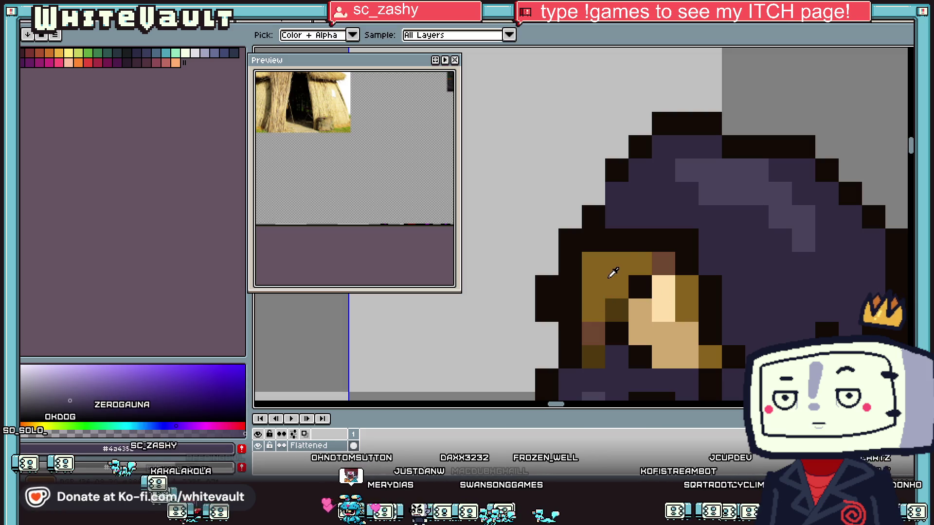
left_click(637, 291)
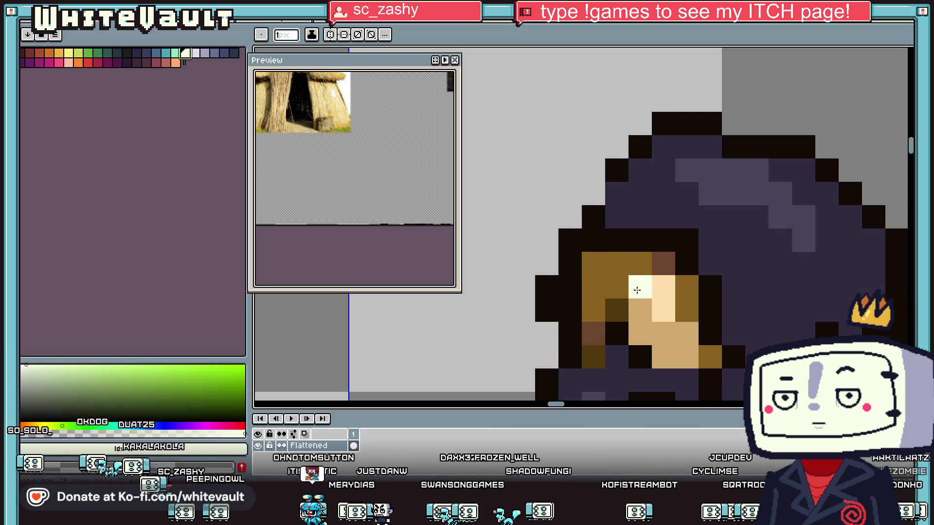
- Paint the hair column and leftover brown pixels around the face near-black
left_click(612, 332, "alt")
mouse_move(593, 336)
left_mouse_down()
mouse_move(598, 257)
mouse_move(663, 263)
mouse_move(663, 310)
left_mouse_up()
left_click(614, 287)
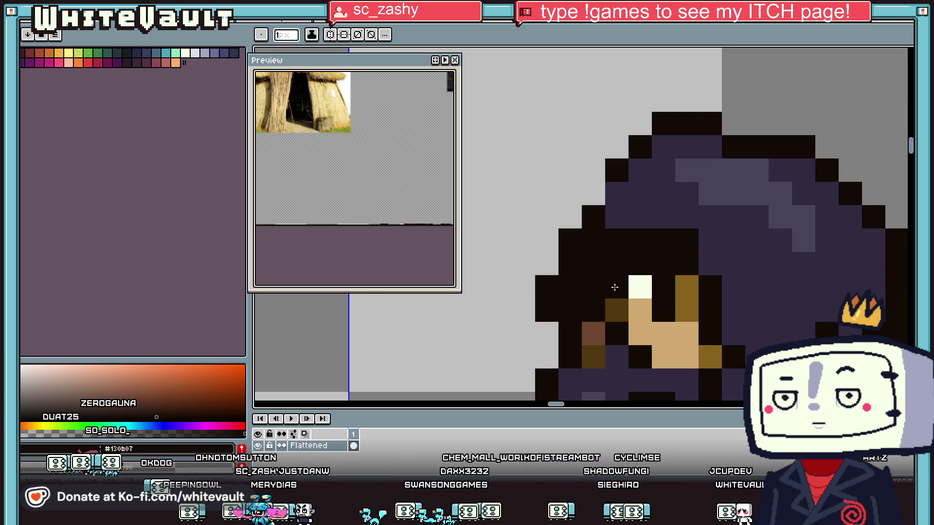
left_click(616, 310)
left_click(685, 309)
left_click(686, 287)
scroll(701, 321, "down", 4)
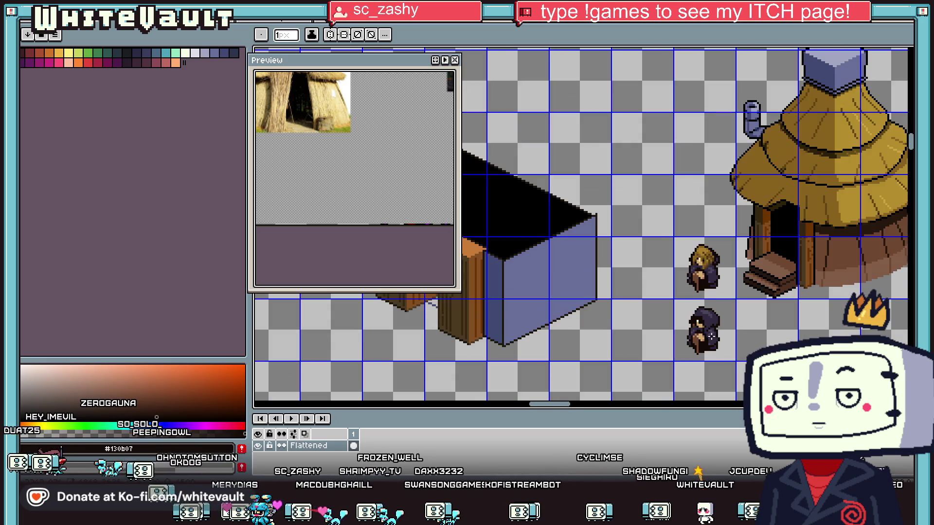
- Paint a blue eye under the hood and turn stray gold-brown face pixels dark purple
scroll(700, 321, "up", 4)
left_click(597, 236, "alt")
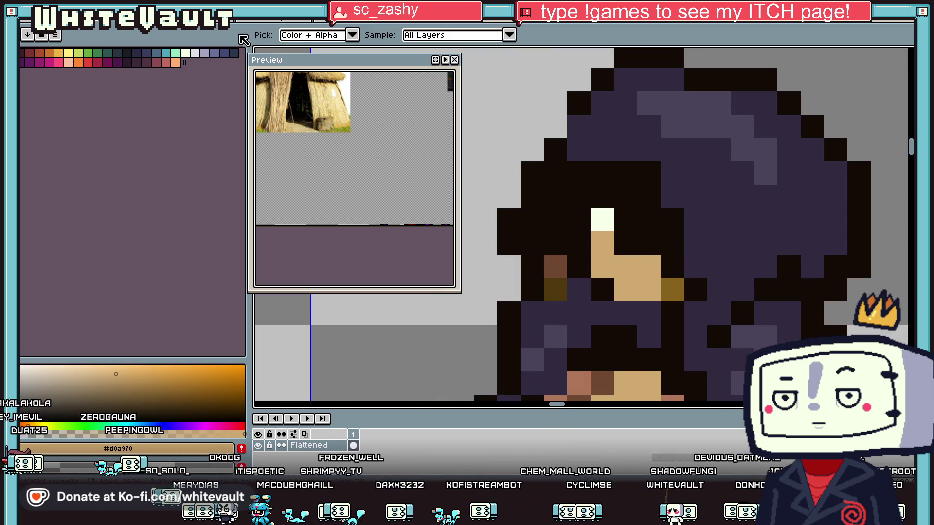
left_click(212, 51)
mouse_move(601, 243)
left_mouse_down()
mouse_move(608, 263)
mouse_move(643, 280)
mouse_move(627, 290)
left_mouse_up()
left_click(650, 306, "alt")
left_click(672, 290)
left_click(559, 289)
left_click(601, 302, "alt")
scroll(602, 292, "down", 8)
scroll(601, 291, "up", 8)
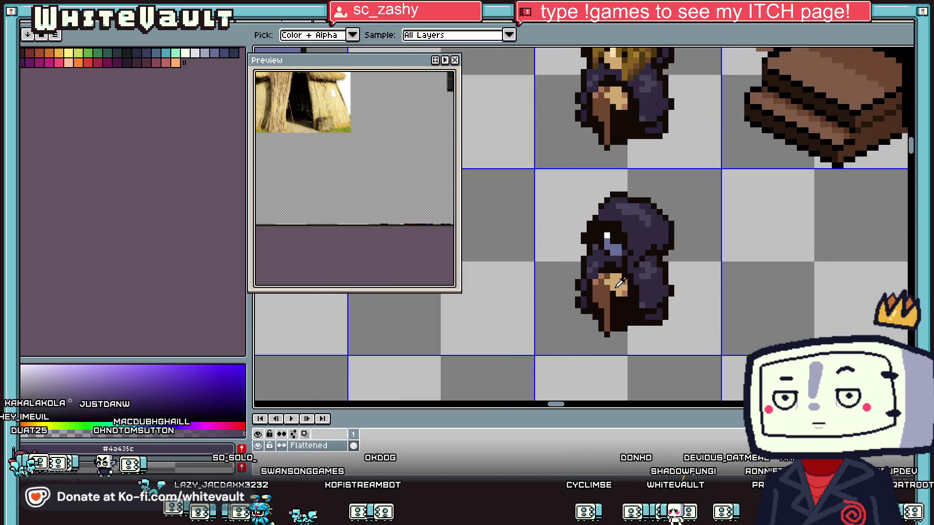
- Repaint three hand pixels with the light-brown colour
left_click(640, 285, "alt")
left_click(625, 269)
left_click(609, 285)
left_click(625, 300)
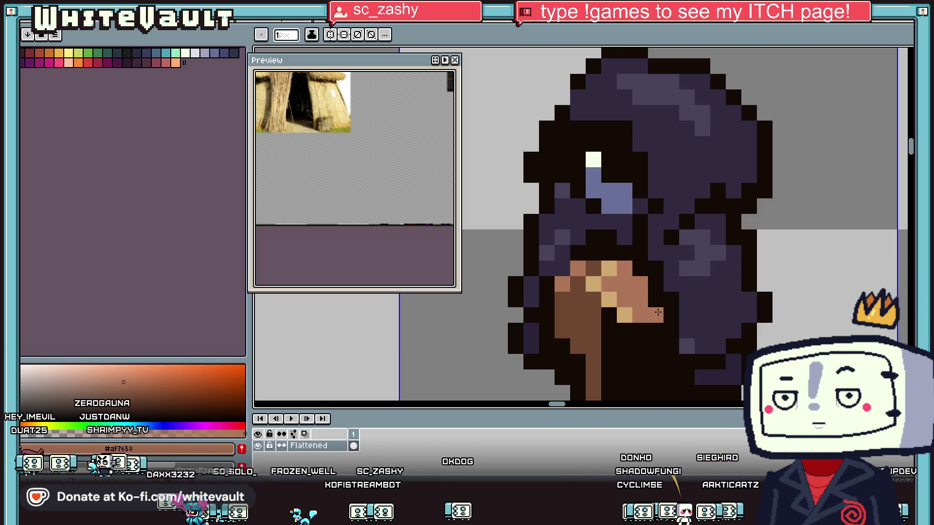
- Add three tan skin pixels to the hand
scroll(658, 312, "down", 8)
scroll(662, 311, "up", 8)
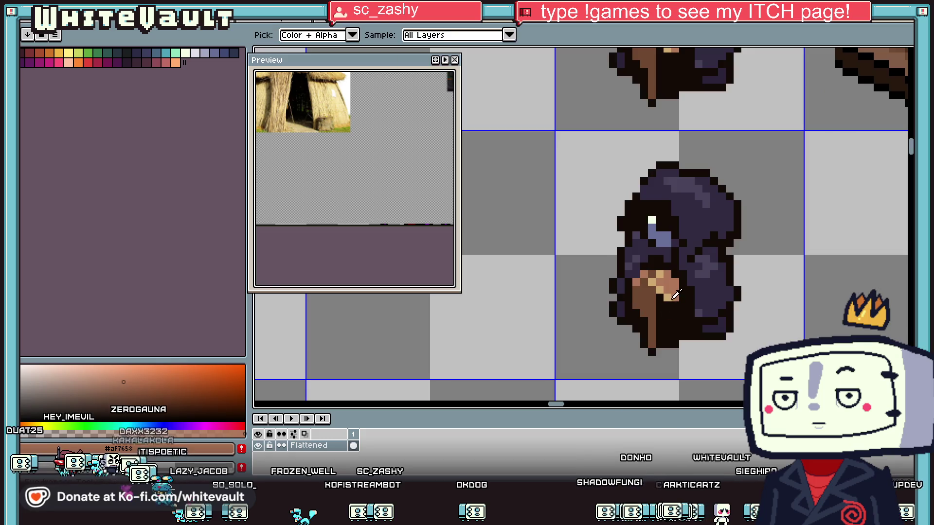
left_click(657, 273, "alt")
left_click(636, 247)
left_click(659, 247)
left_click(681, 271)
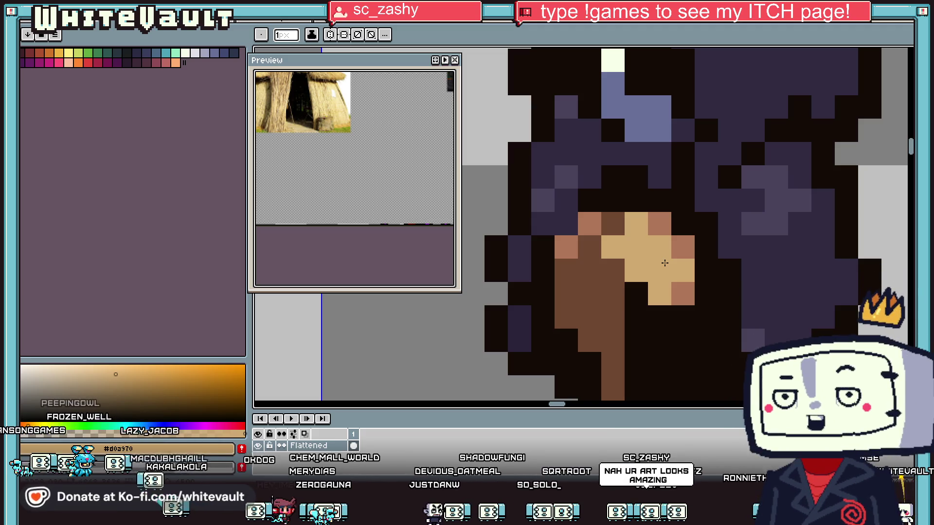
scroll(665, 262, "down", 4)
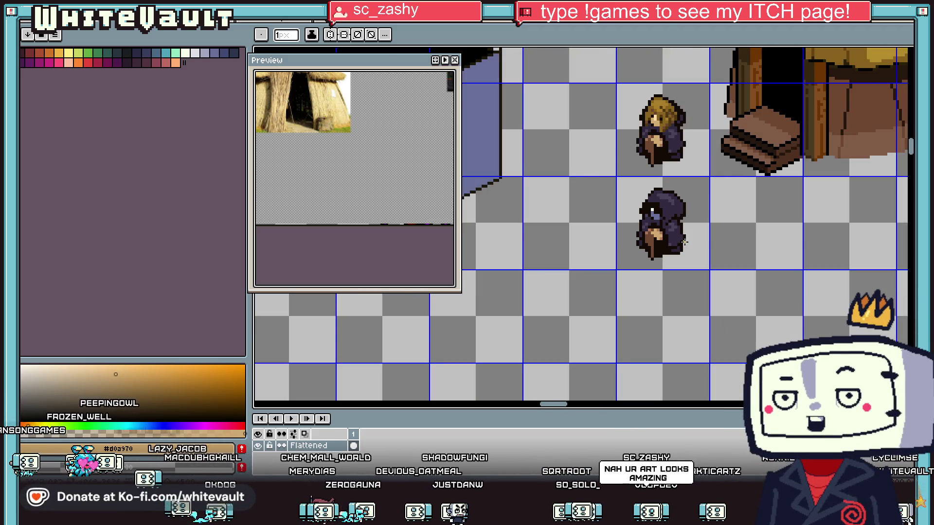
scroll(684, 238, "down", 3)
scroll(697, 181, "up", 2)
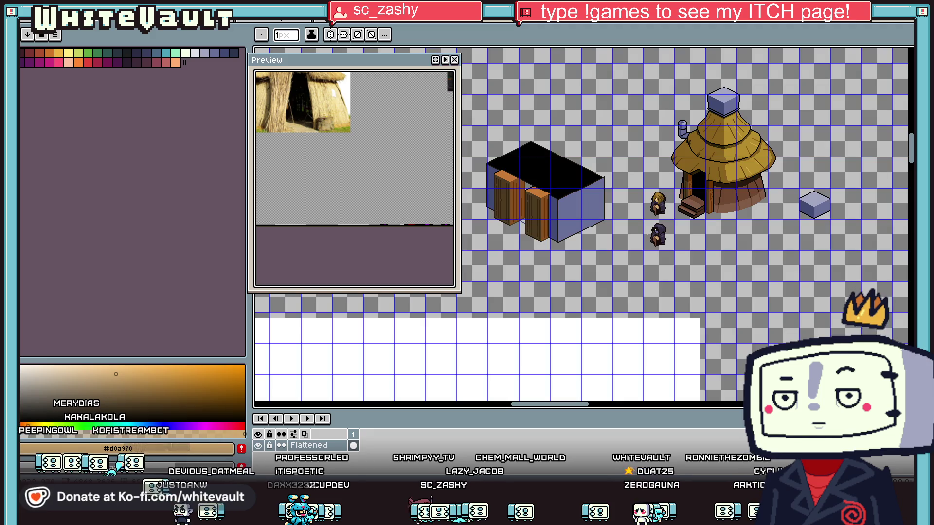
- Eyedrop dark purple #312b42 and paint the stray skin and black pixels beside the hand with it
scroll(646, 233, "down", 1)
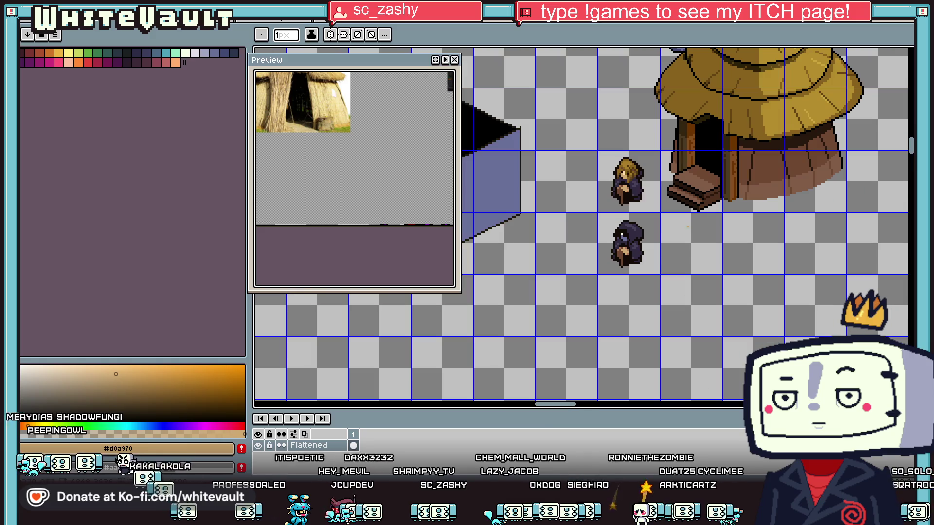
scroll(671, 226, "up", 1)
scroll(672, 226, "up", 1)
left_click(94, 52)
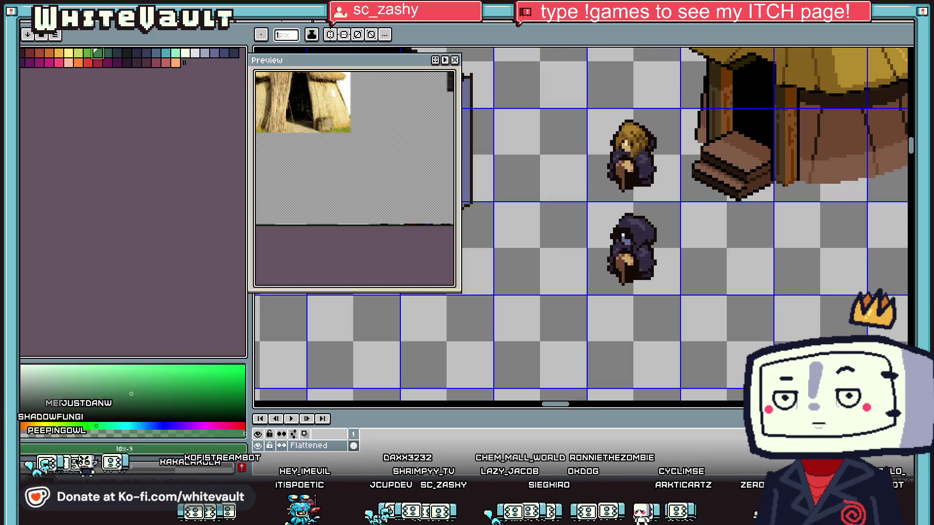
scroll(624, 238, "up", 2)
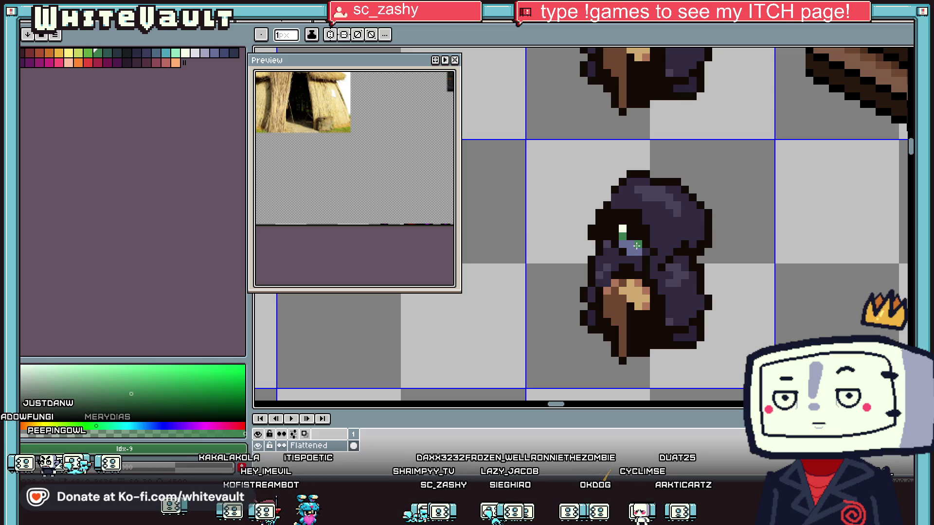
scroll(637, 246, "down", 4)
key("v")
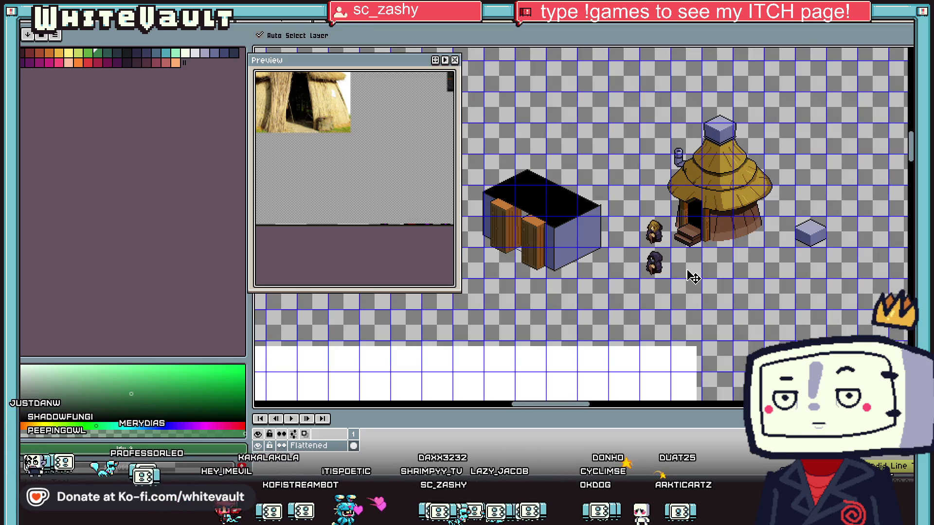
key("b")
scroll(666, 261, "up", 2)
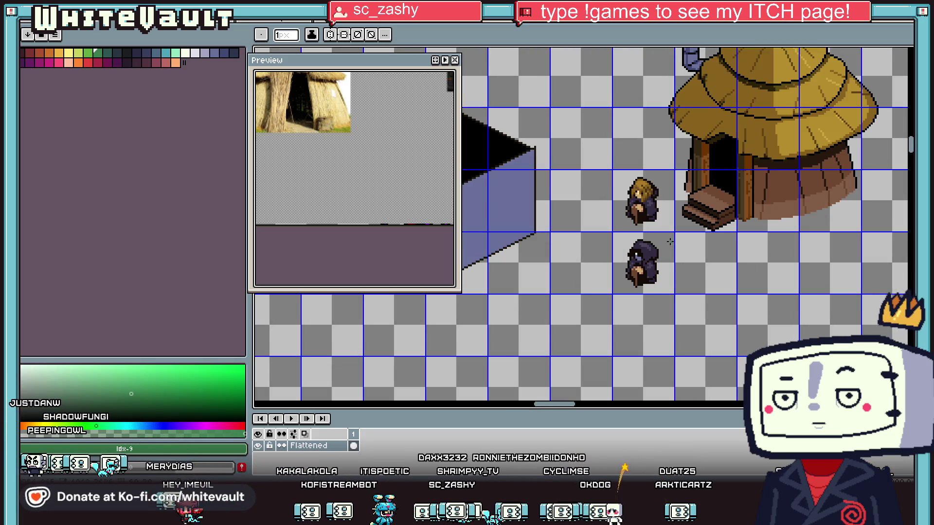
scroll(667, 262, "down", 2)
scroll(650, 267, "up", 6)
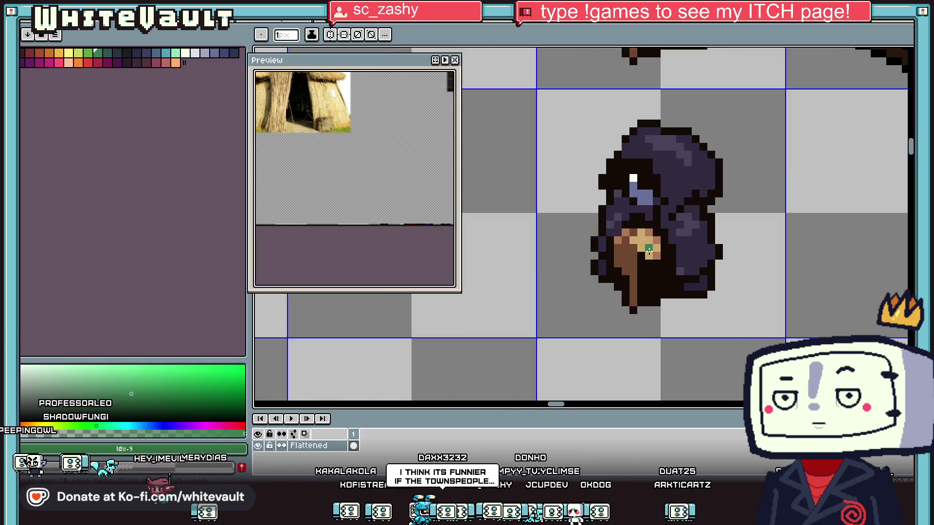
scroll(672, 242, "up", 1)
left_click(657, 238, "alt")
scroll(657, 237, "up", 1)
left_click(651, 238)
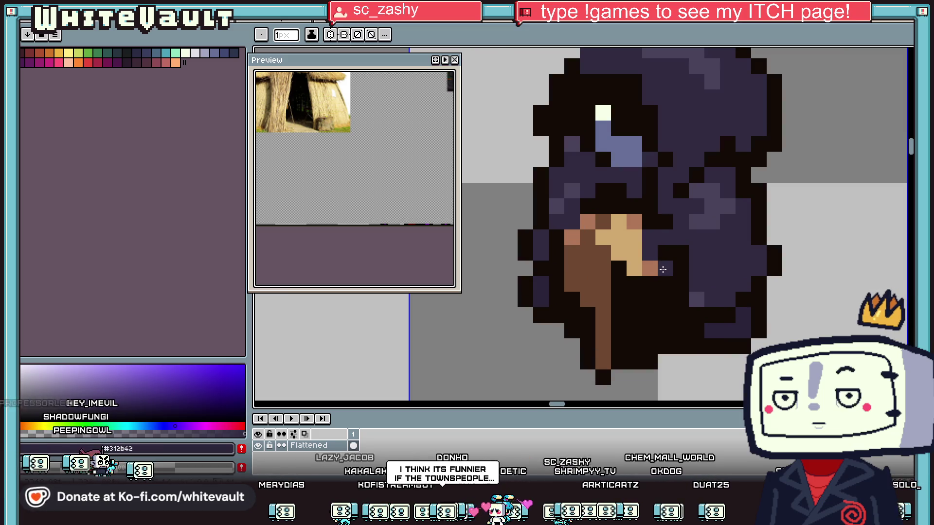
left_click_drag(680, 269, 679, 254)
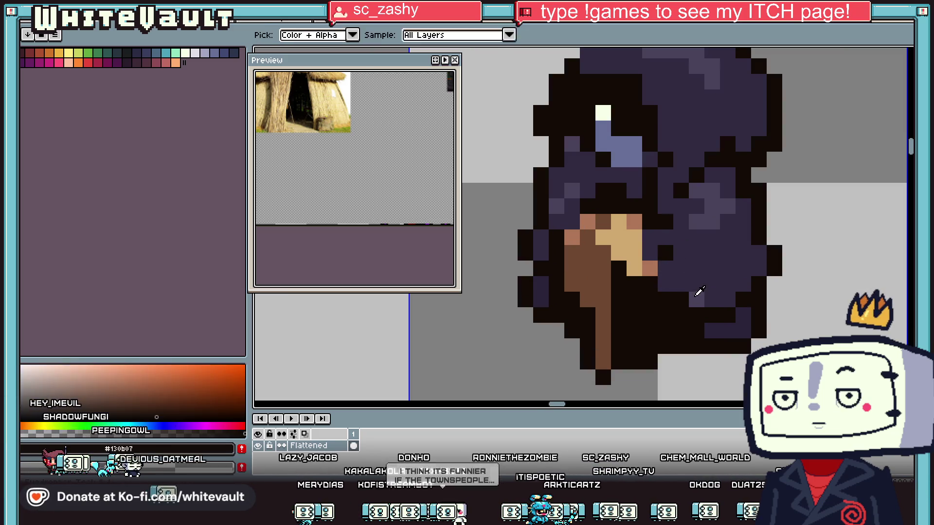
left_click(665, 253)
- Turn the tan hand pixels orange-brown #af7658 and repaint one orange pixel dark purple
left_click(635, 222, "alt")
left_click(637, 238)
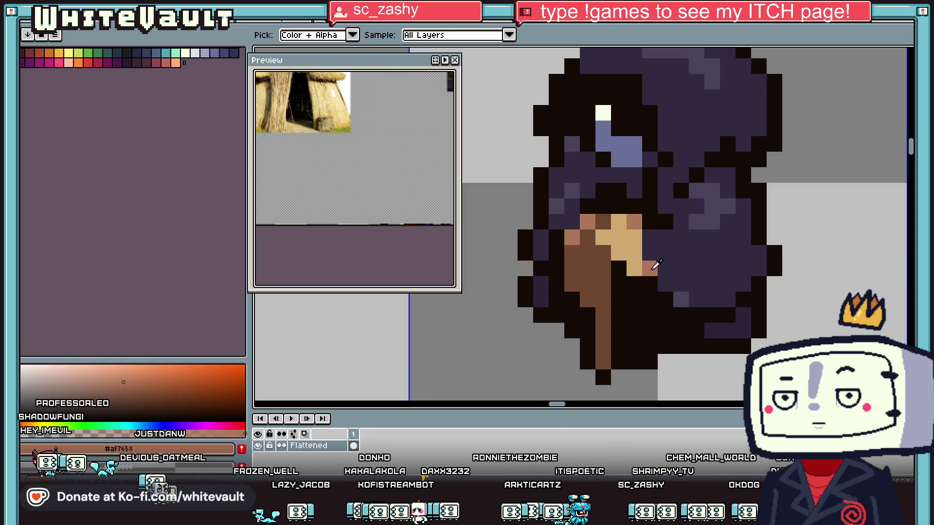
left_click(635, 252)
left_click(667, 261, "alt")
left_click(650, 270)
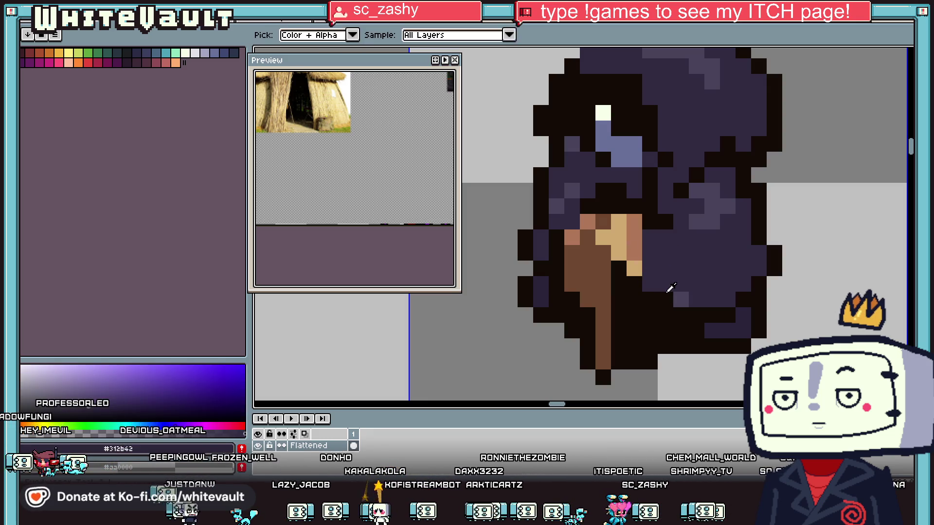
- Repaint the remaining black robe pixels dark purple and darken one more pixel
left_click(556, 237)
left_click(556, 252)
left_click(557, 268)
left_click(587, 206)
scroll(587, 206, "down", 4)
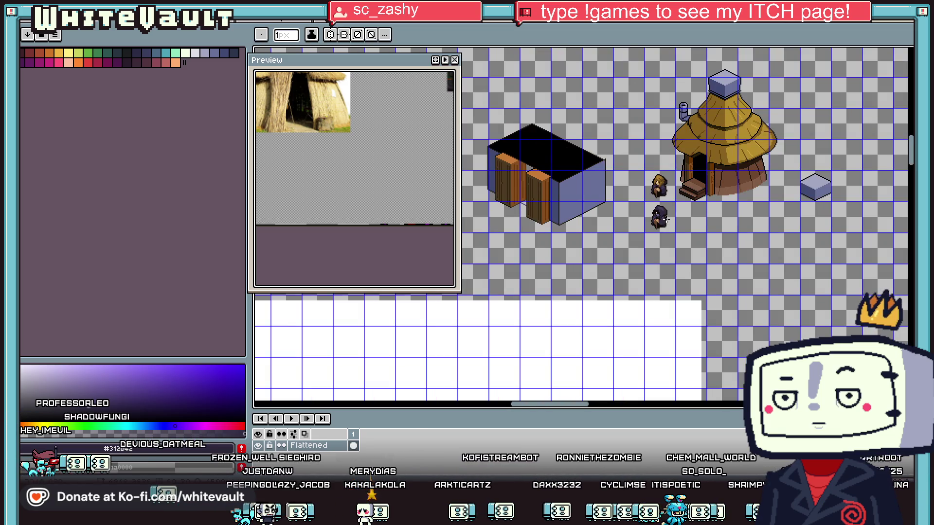
scroll(660, 212, "up", 3)
scroll(659, 213, "up", 2)
left_click(659, 212, "alt")
left_click(605, 220)
scroll(686, 224, "down", 4)
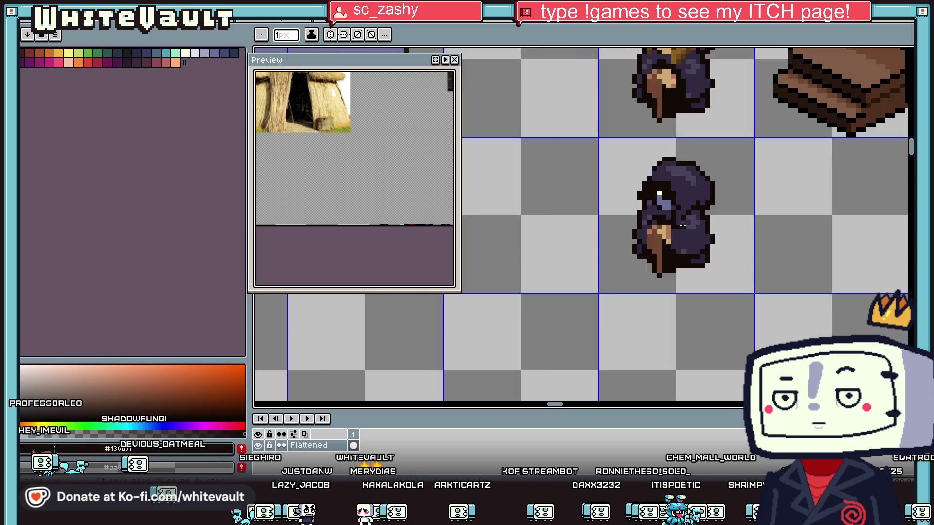
scroll(685, 224, "down", 4)
scroll(697, 217, "up", 4)
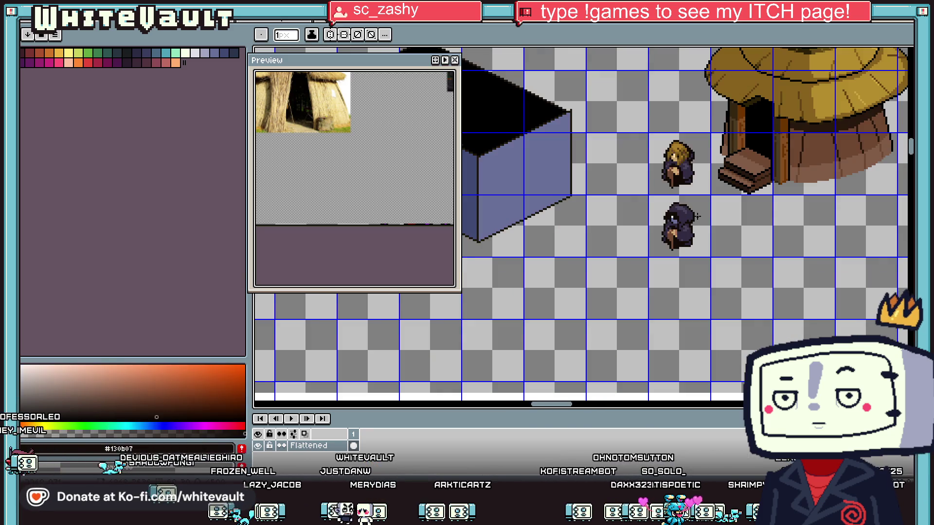
scroll(697, 217, "down", 1)
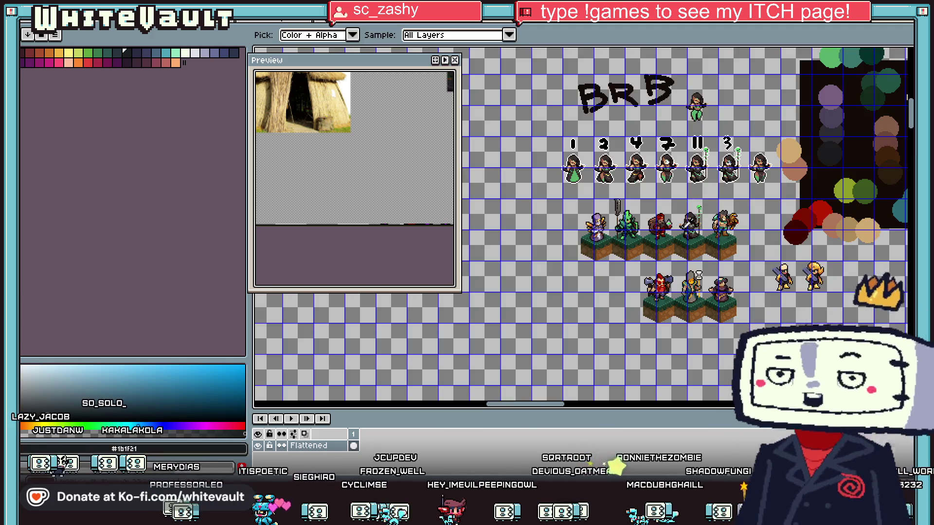
- Narrow the preview panel beside the canvas
scroll(574, 162, "up", 1)
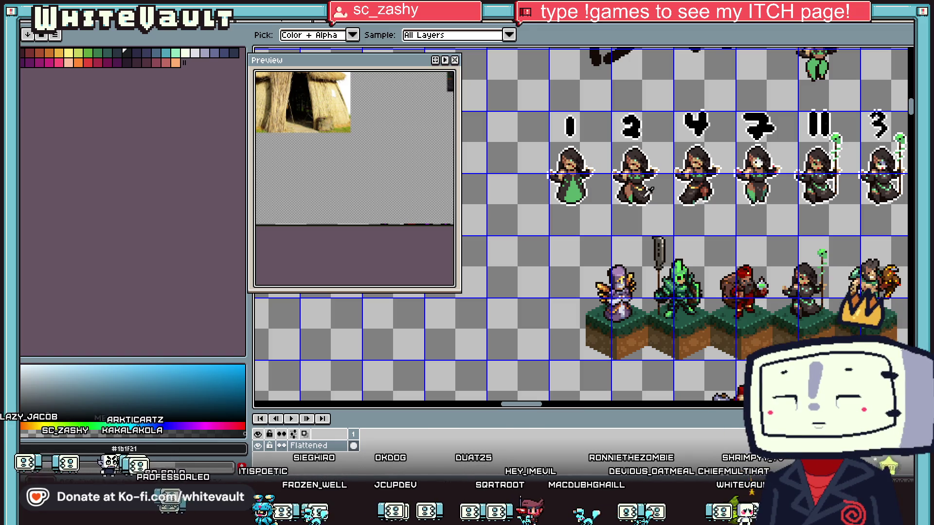
left_click_drag(533, 405, 540, 407)
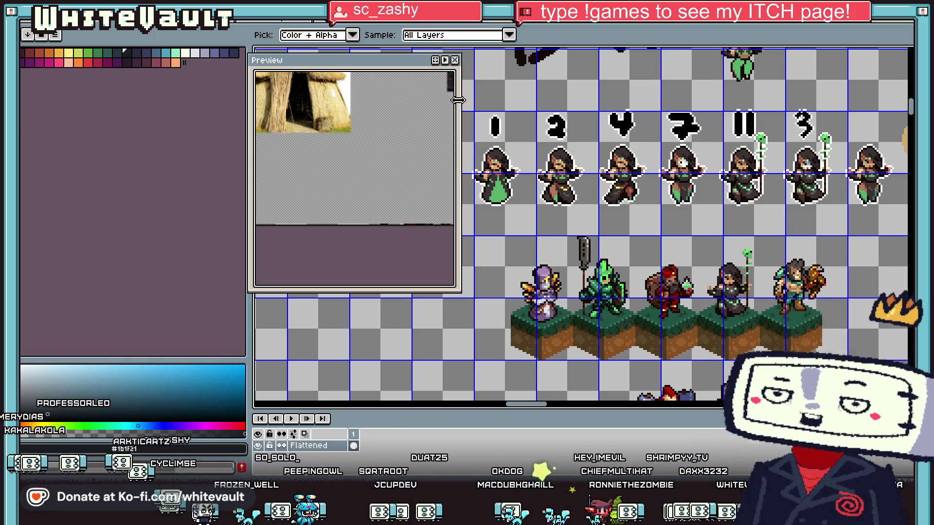
left_click_drag(456, 99, 420, 108)
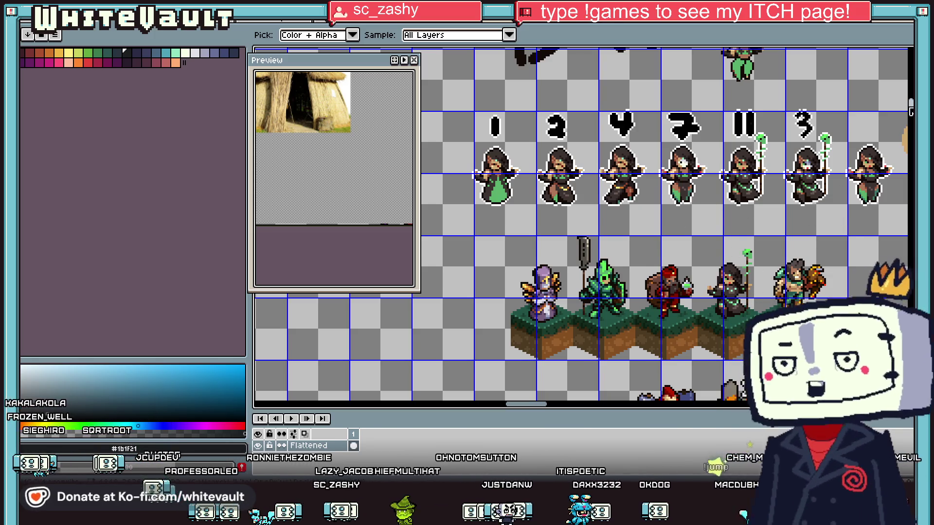
- Zoom out over the sheet, pan along it, and zoom in on the thatched hut
scroll(584, 224, "down", 3)
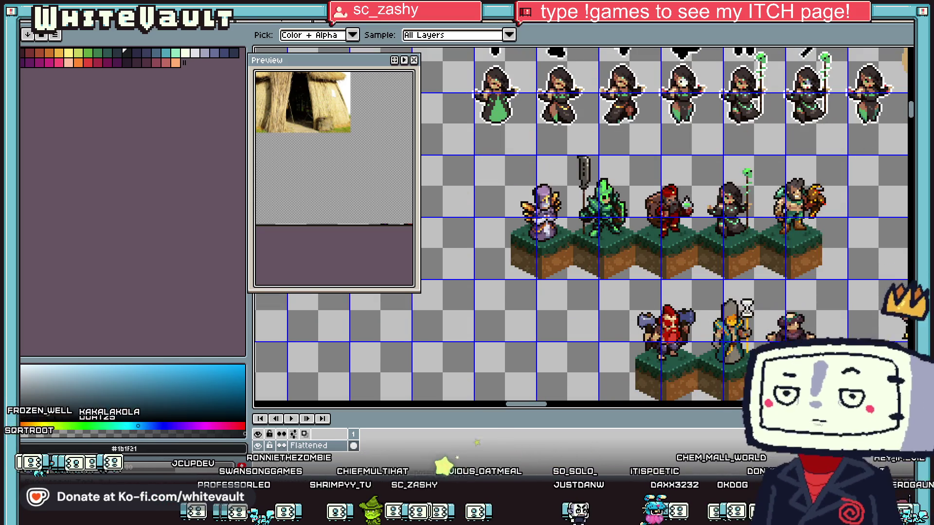
scroll(787, 274, "down", 2)
scroll(797, 278, "down", 3)
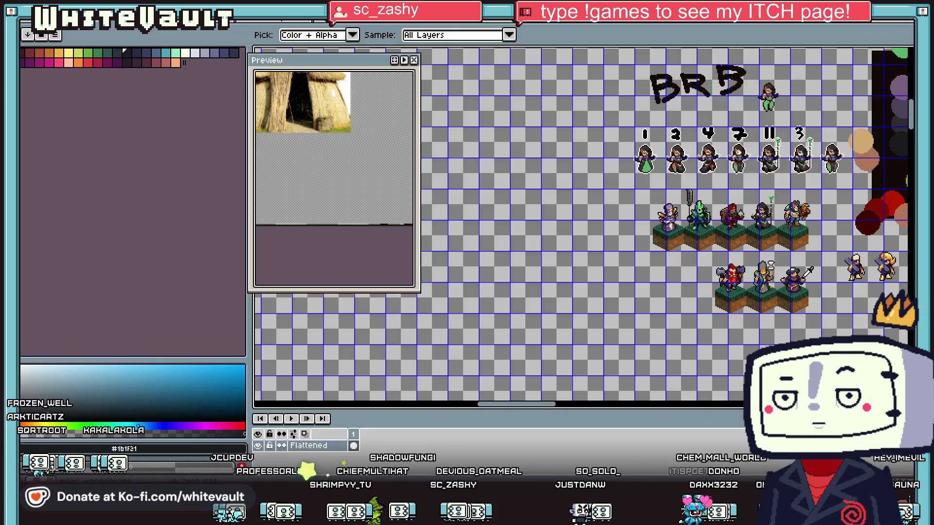
scroll(798, 246, "up", 3)
scroll(805, 266, "down", 1)
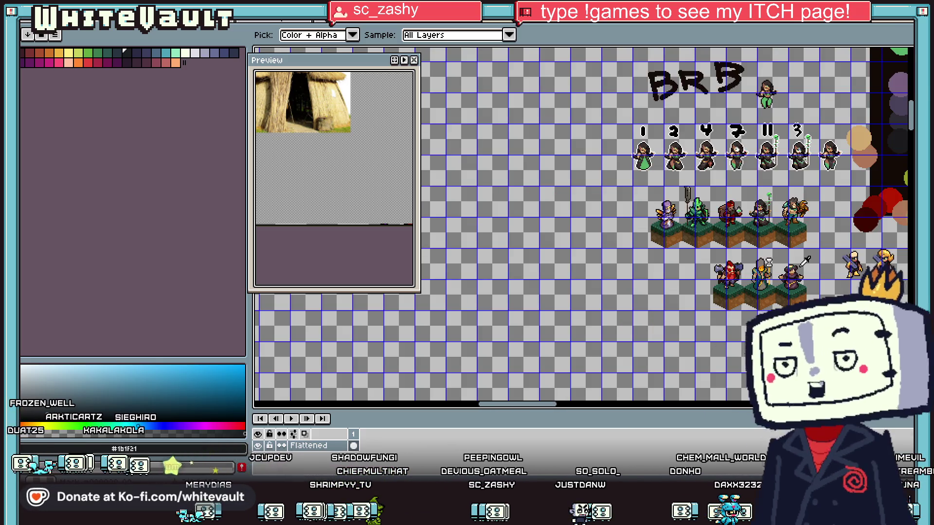
scroll(561, 408, "down", 2)
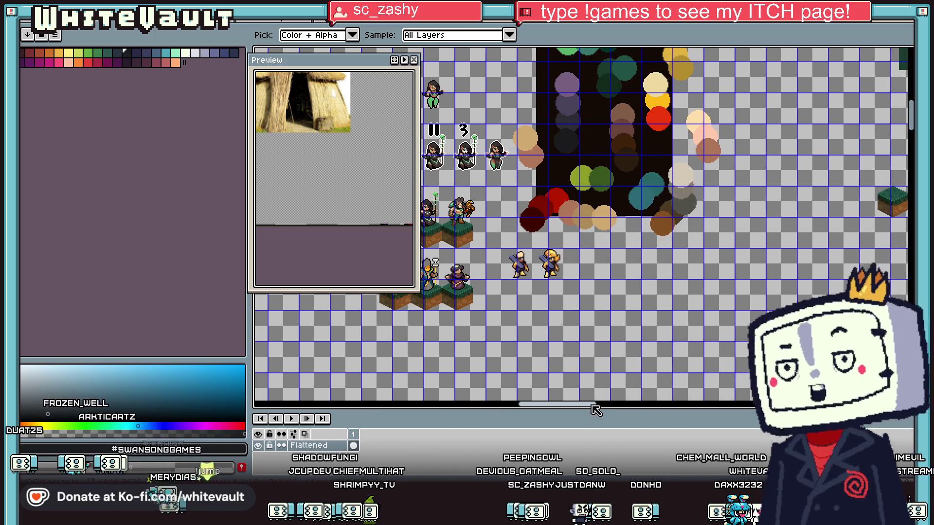
scroll(740, 273, "down", 1)
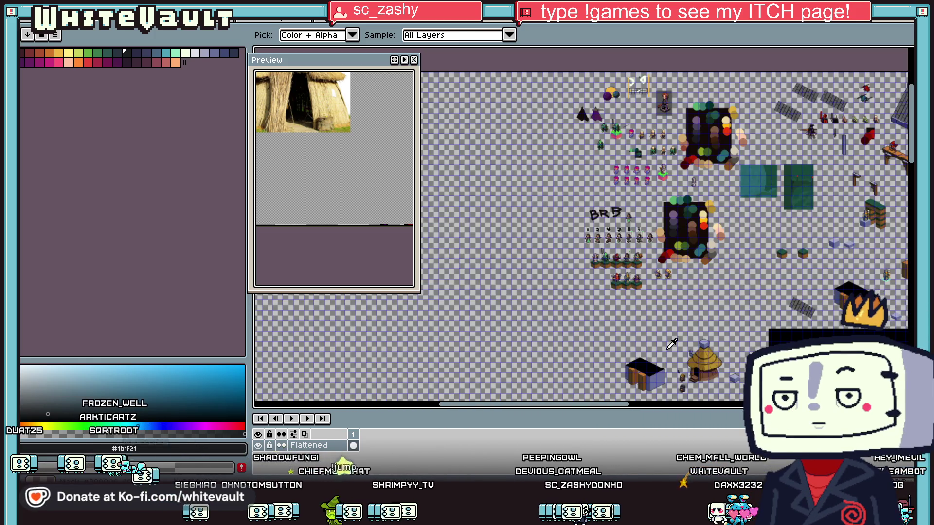
scroll(706, 350, "up", 1)
scroll(759, 284, "down", 1)
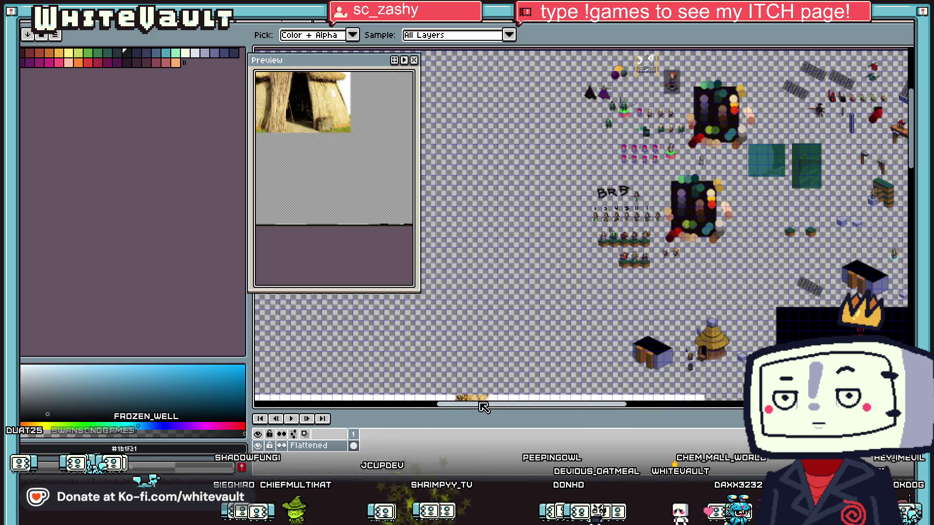
scroll(574, 392, "up", 3)
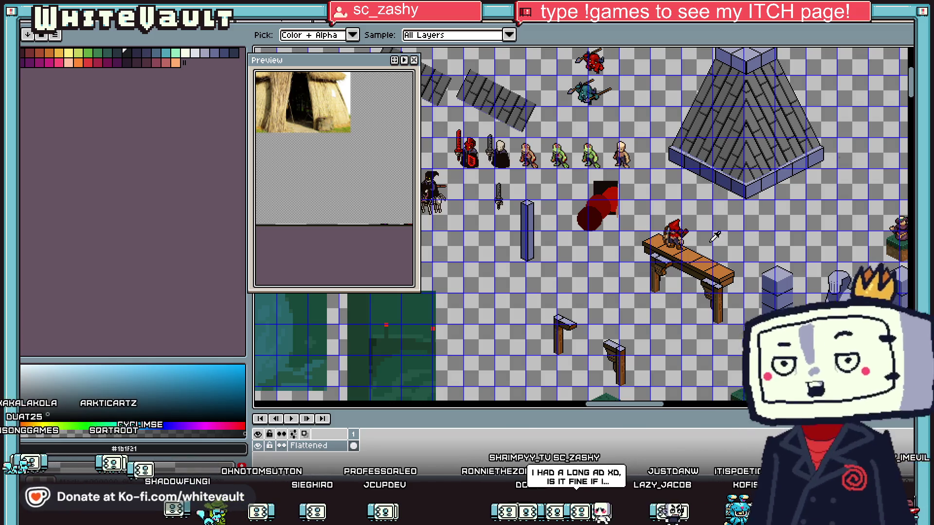
scroll(617, 244, "up", 1)
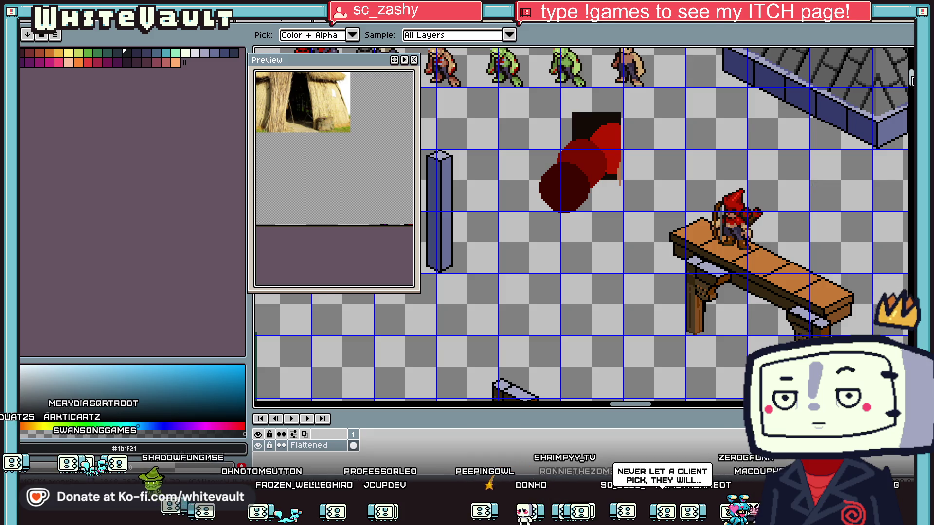
scroll(637, 262, "down", 2)
scroll(446, 141, "up", 1)
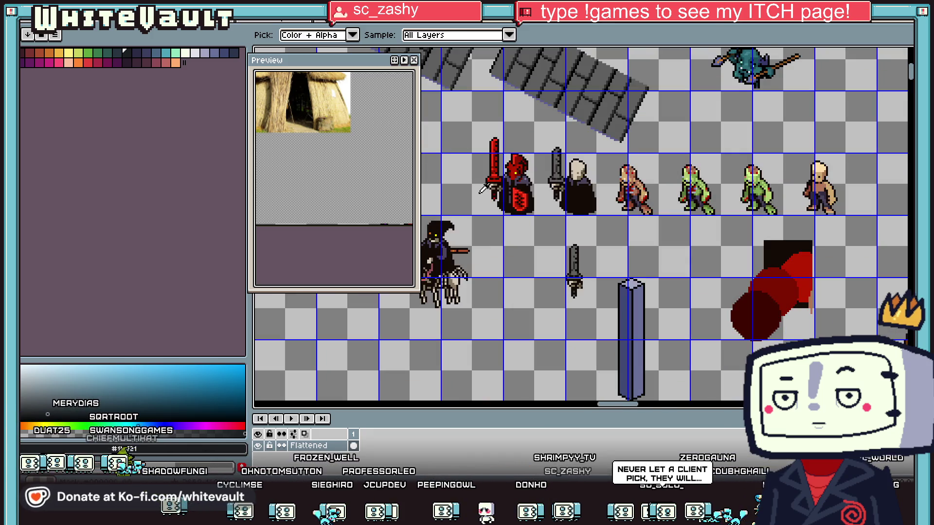
scroll(506, 185, "down", 1)
mouse_move(634, 410)
left_mouse_down()
mouse_move(626, 409)
mouse_move(656, 409)
left_mouse_up()
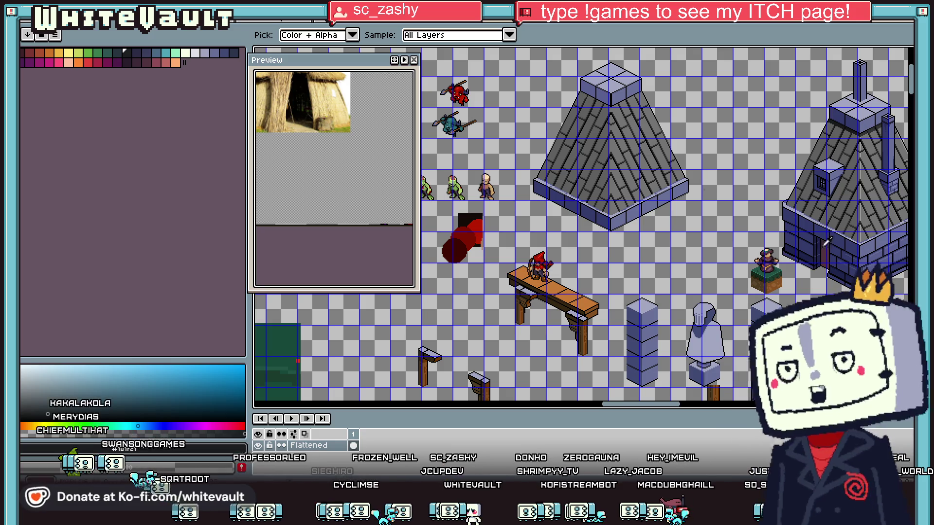
left_click_drag(609, 410, 641, 408)
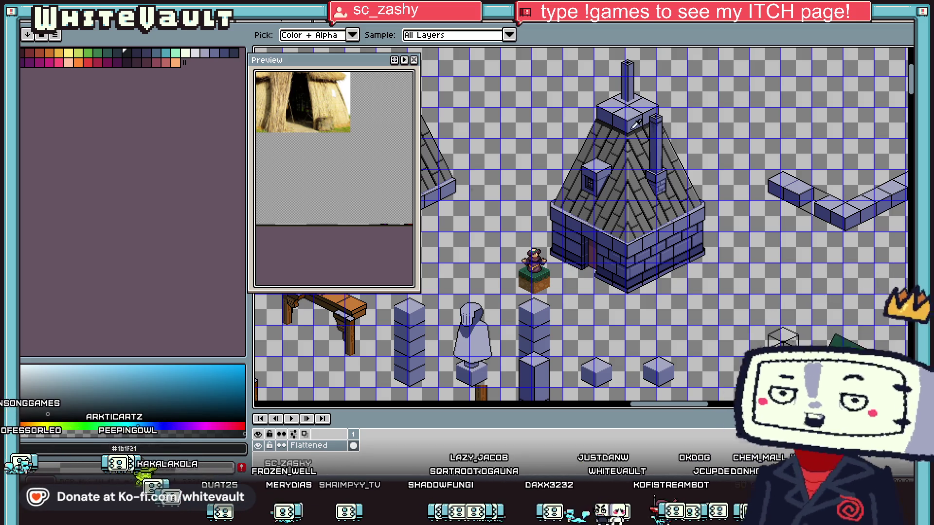
scroll(599, 305, "down", 1)
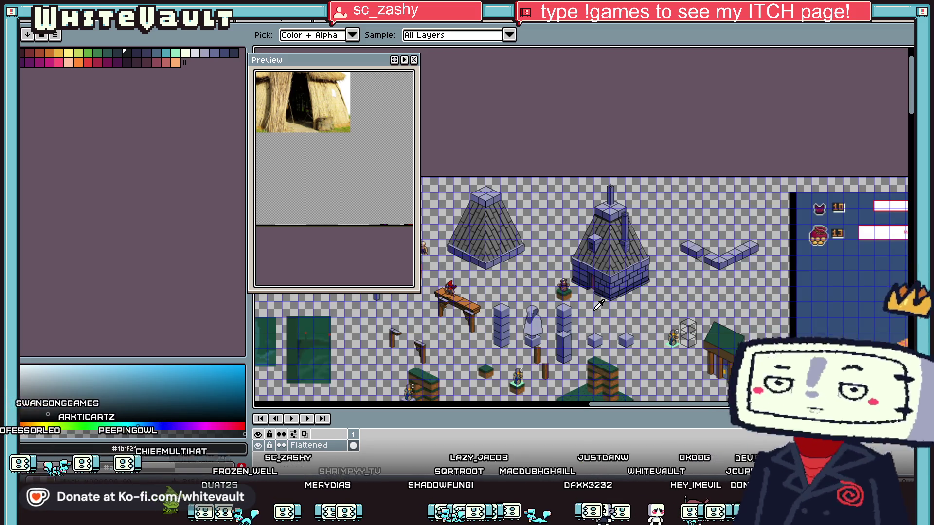
scroll(535, 372, "up", 1)
scroll(523, 360, "down", 1)
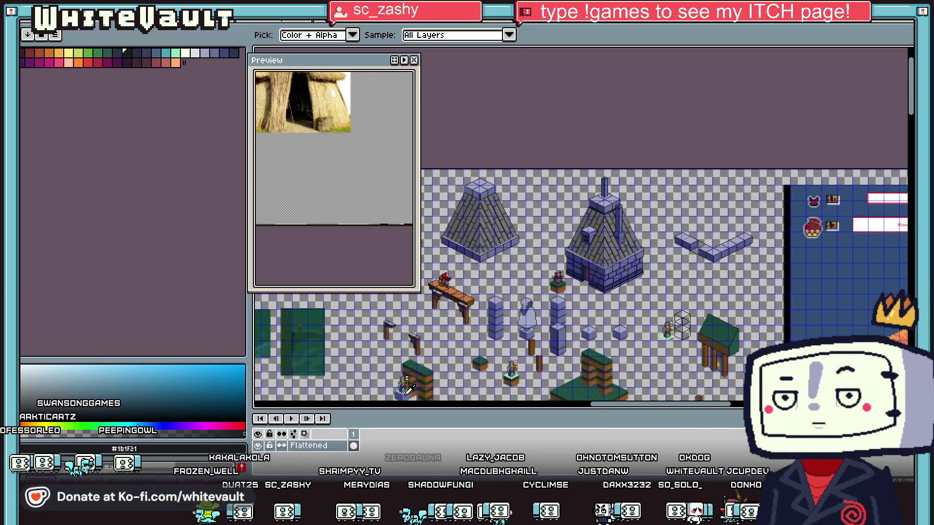
scroll(406, 389, "up", 1)
scroll(459, 151, "up", 1)
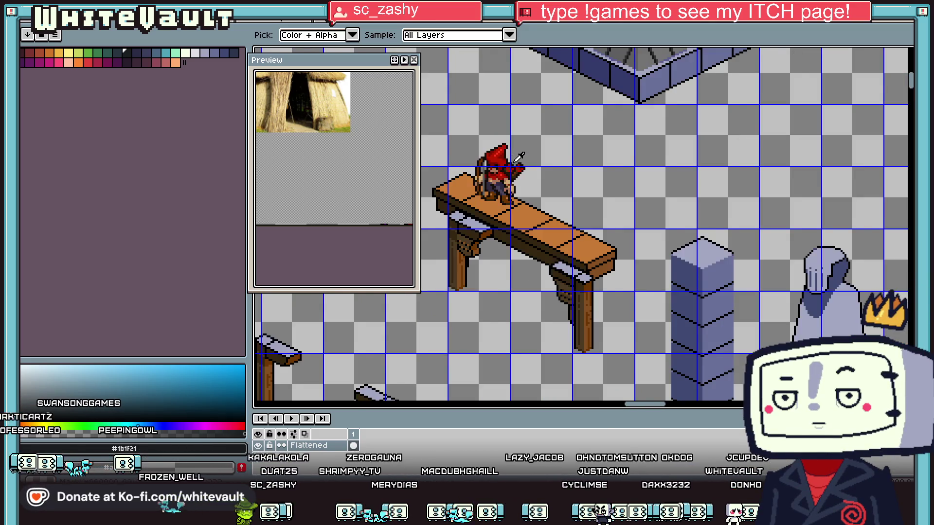
scroll(608, 163, "down", 1)
scroll(803, 146, "down", 3)
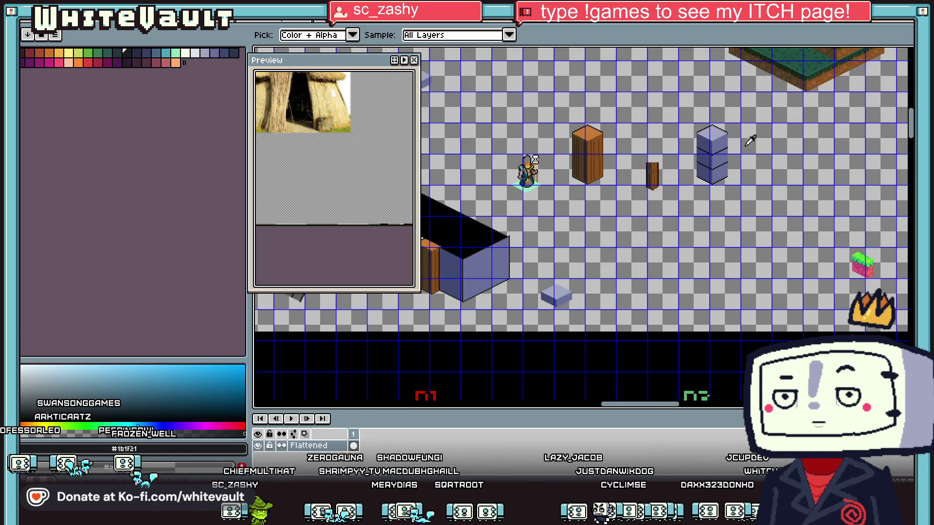
scroll(463, 119, "down", 1)
scroll(463, 119, "up", 1)
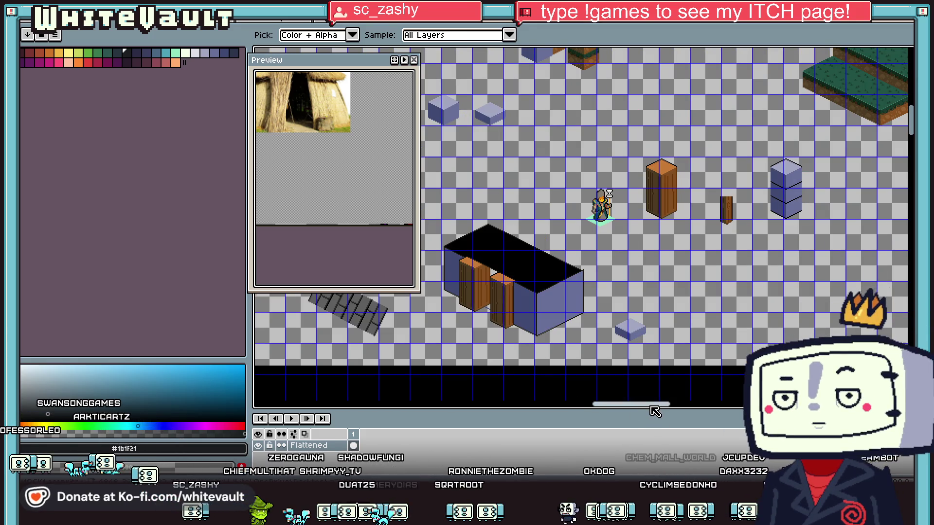
scroll(652, 407, "down", 1)
left_click_drag(590, 404, 557, 404)
scroll(635, 343, "down", 2)
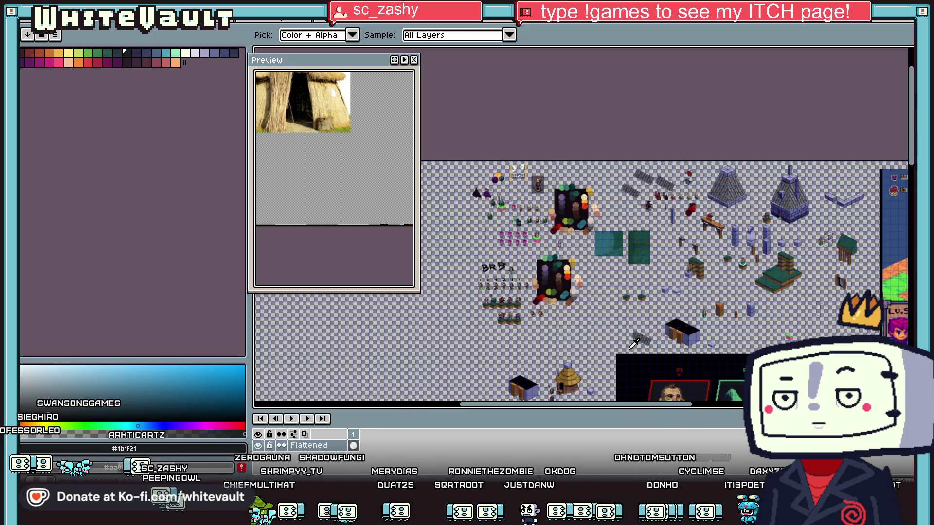
scroll(559, 384, "up", 4)
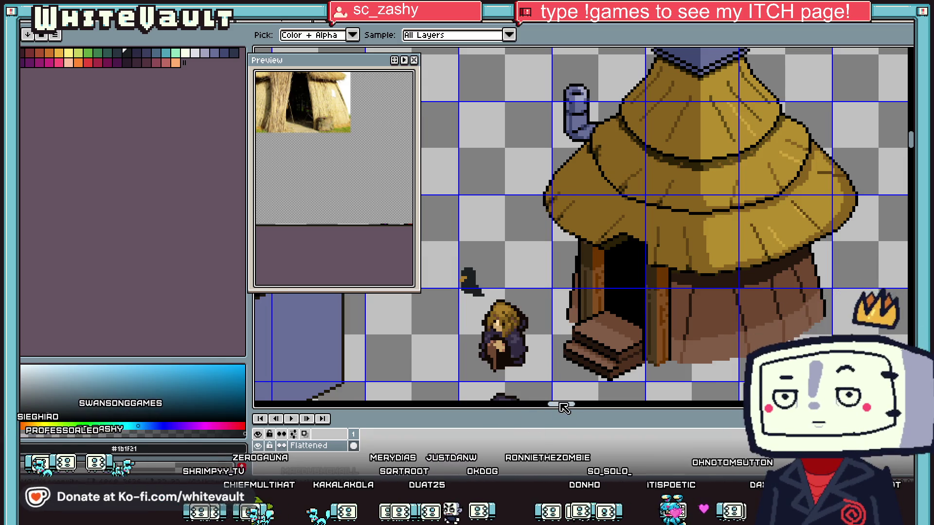
- Paint a light green eye pixel on the crow
left_click_drag(565, 405, 556, 407)
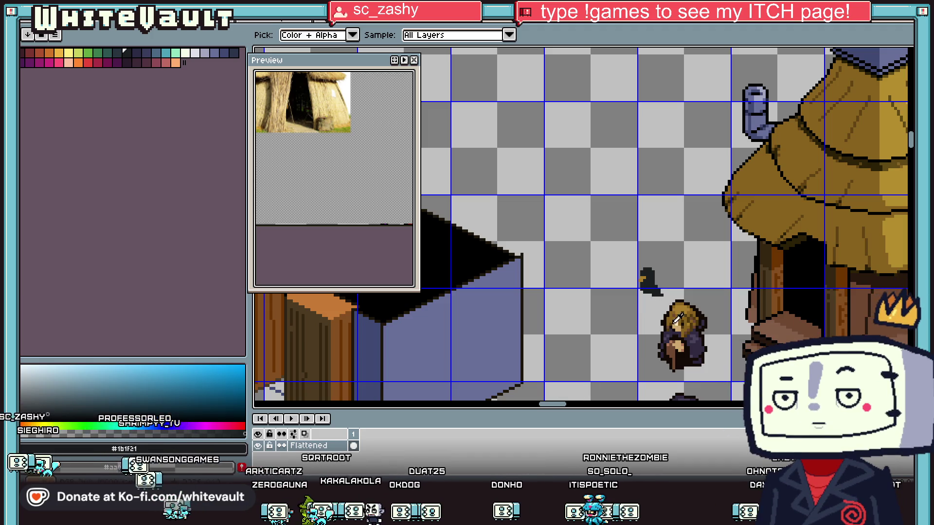
left_click(175, 52)
key("b")
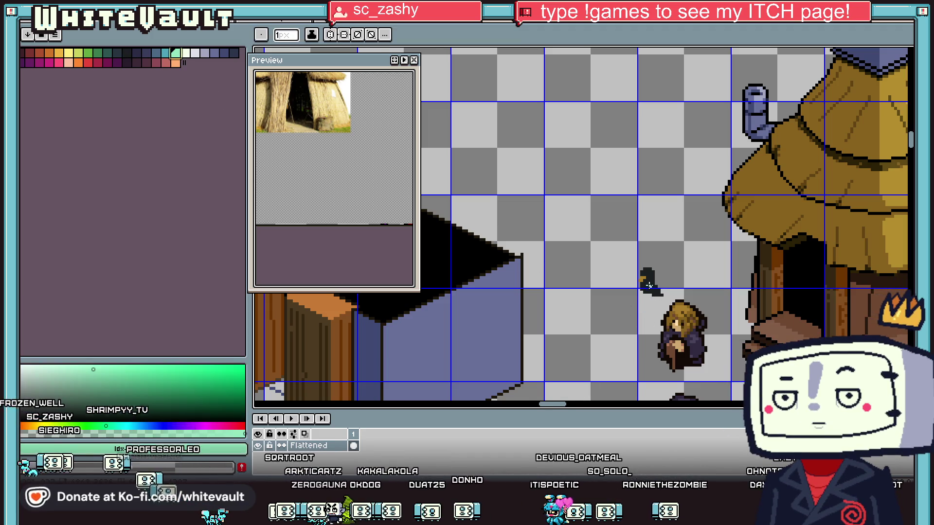
scroll(641, 282, "up", 4)
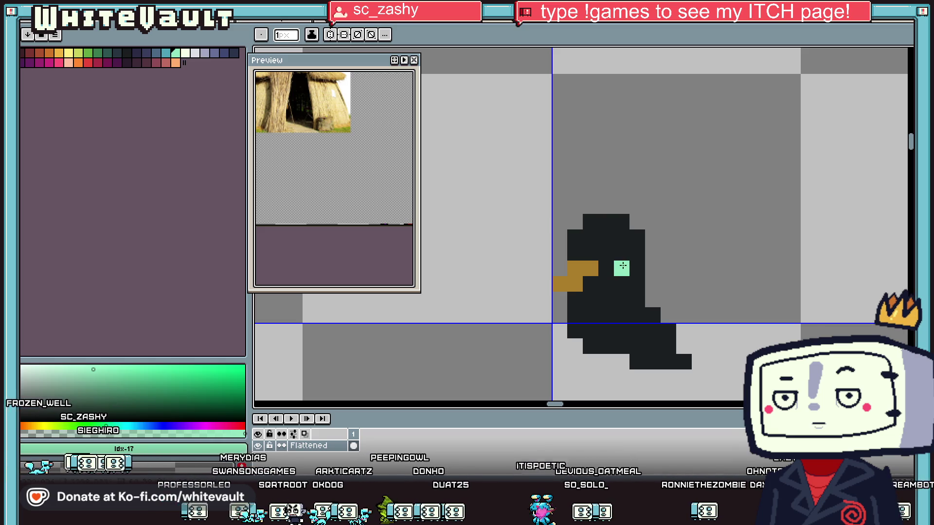
left_click(623, 266)
- Sample dark brown from the character's hair and shade along the crow's tail
scroll(623, 265, "down", 3)
key("i")
left_click(706, 311)
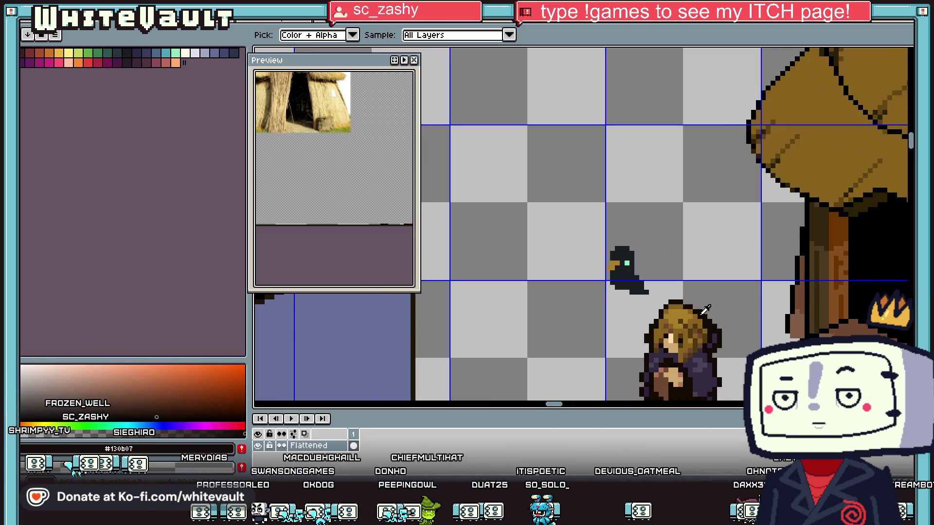
key("b")
scroll(638, 291, "up", 3)
left_click(638, 291)
left_click_drag(653, 300, 684, 286)
left_click(669, 270)
- Paint a dark-brown column down the crow's back and outline around its beak
key("i")
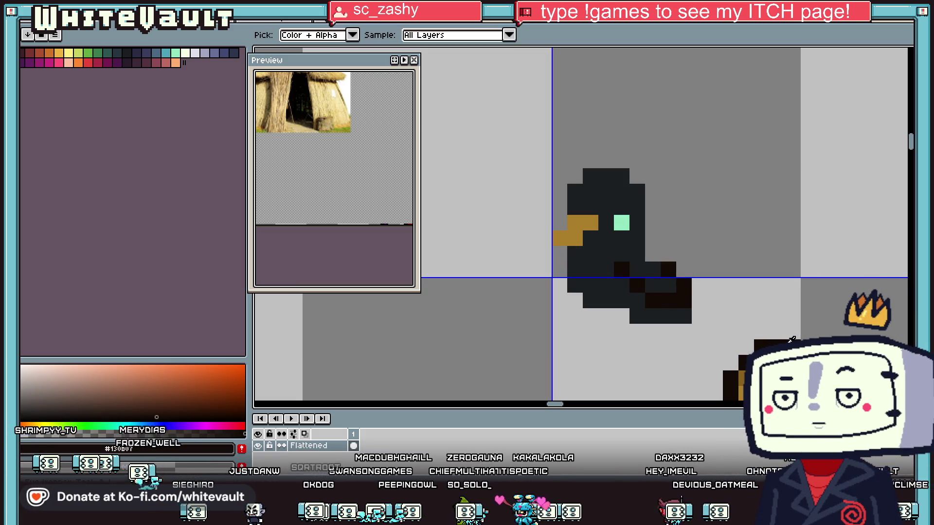
key("b")
mouse_move(652, 259)
left_mouse_down()
mouse_move(656, 190)
mouse_move(588, 161)
left_mouse_up()
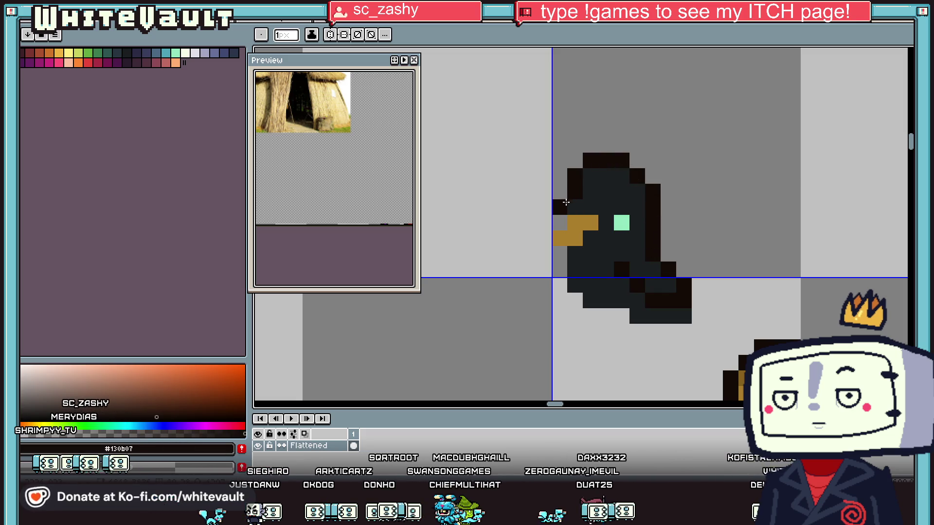
left_click(544, 238)
left_click_drag(560, 254, 575, 254)
left_click(591, 238)
- Add a second light-green eye pixel on the crow's head
key("i")
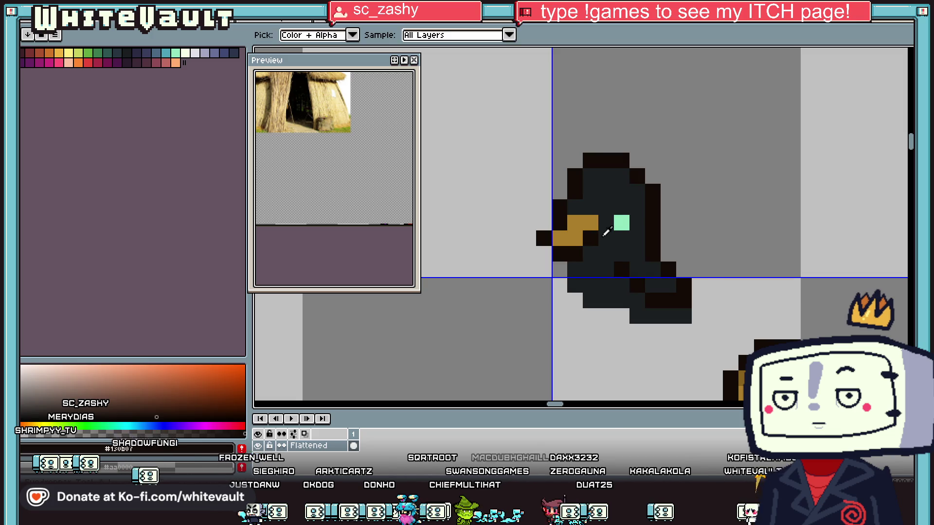
left_click(627, 221)
scroll(630, 217, "down", 3)
scroll(611, 210, "up", 3)
left_click(573, 248)
- Darken one head outline pixel and erase two stray outline pixels
left_click(611, 210)
key("b")
left_click(589, 217)
right_click(589, 202)
right_click(573, 217)
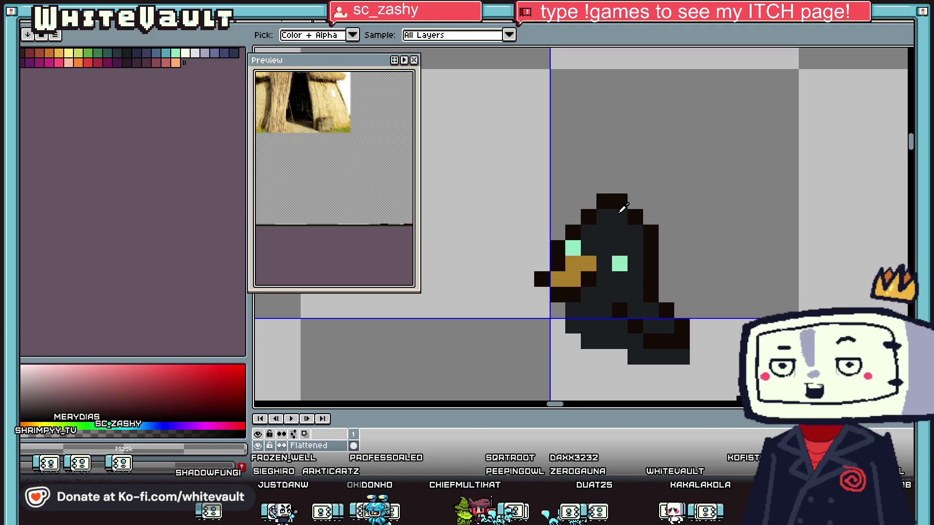
- Add dark outline pixels along the crow's lower-left body
key("b")
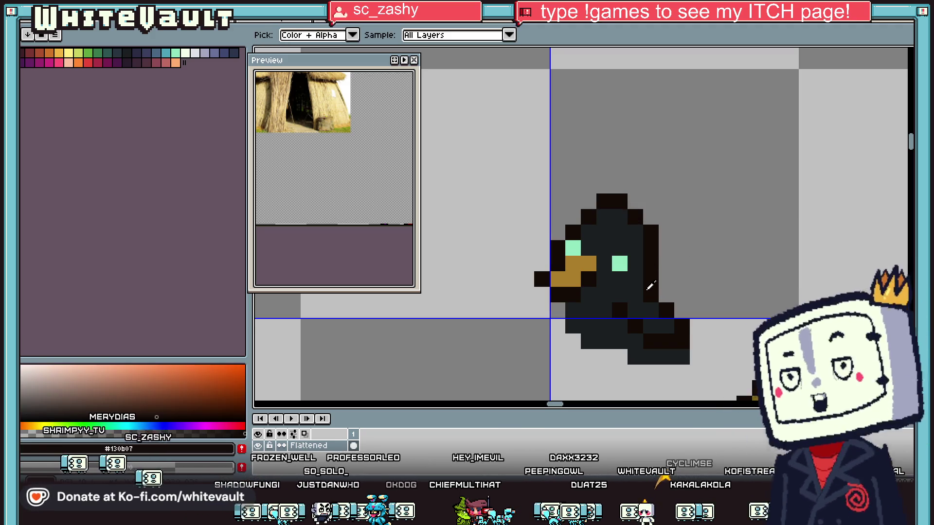
scroll(640, 290, "down", 3)
scroll(608, 272, "up", 4)
mouse_move(580, 297)
left_mouse_down()
mouse_move(627, 343)
mouse_move(695, 366)
mouse_move(673, 343)
left_mouse_up()
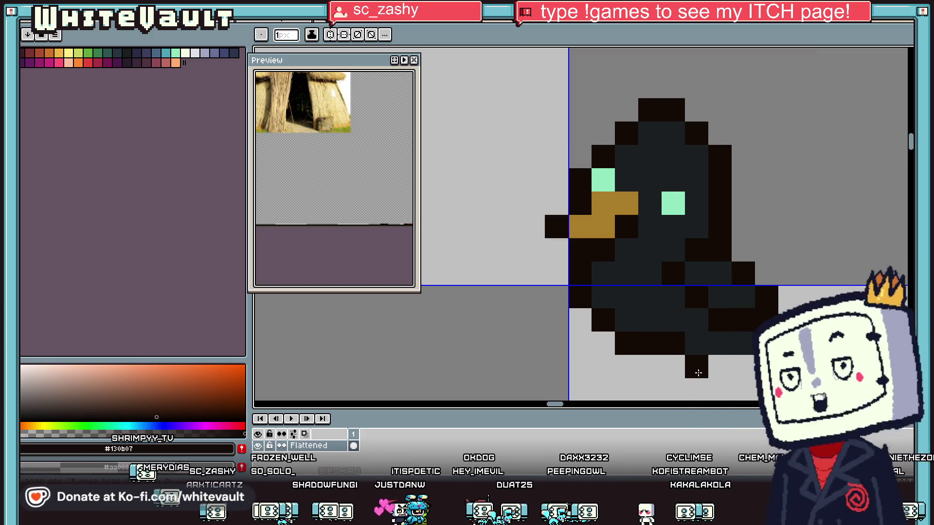
- Sample the brown #ab7d2b and paint two brown pixels at the crow's lower body
scroll(696, 303, "down", 3)
key("i")
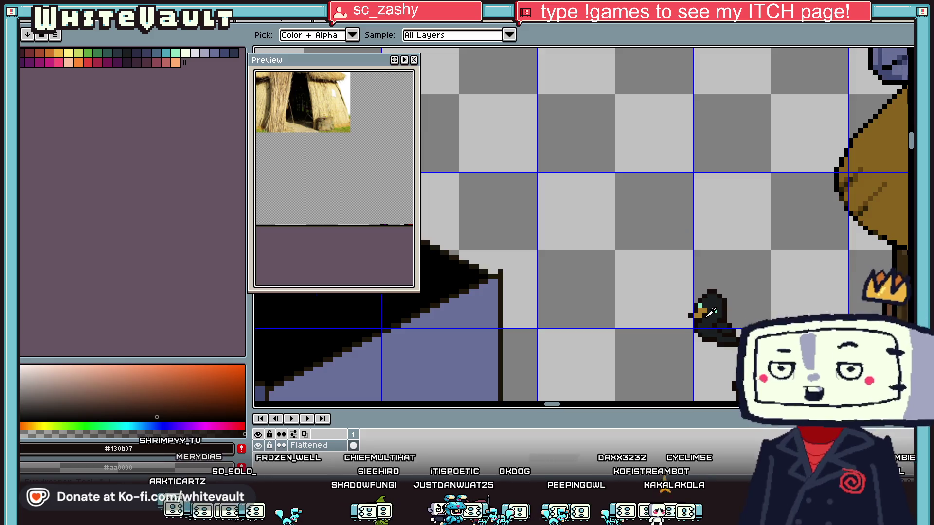
scroll(695, 303, "up", 2)
left_click(696, 302)
key("b")
left_click(691, 370)
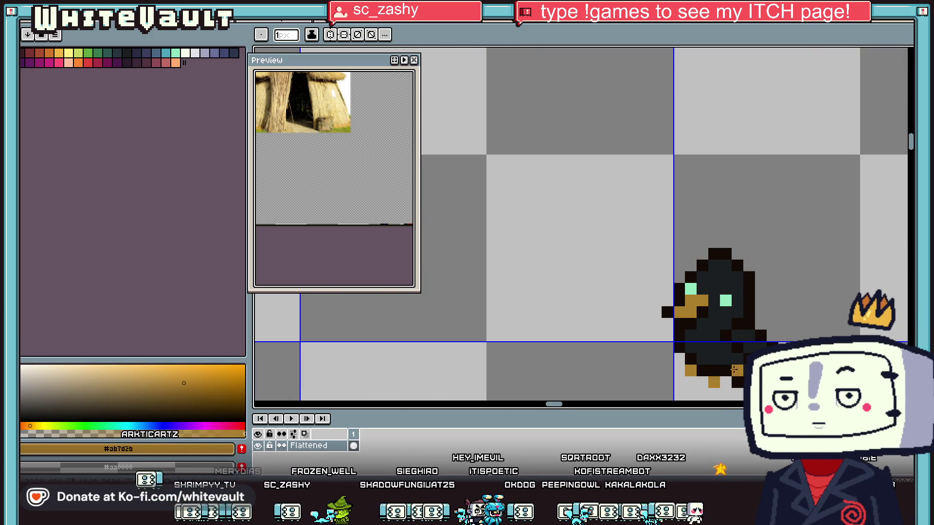
scroll(730, 373, "down", 3)
scroll(729, 360, "up", 4)
left_click(726, 335)
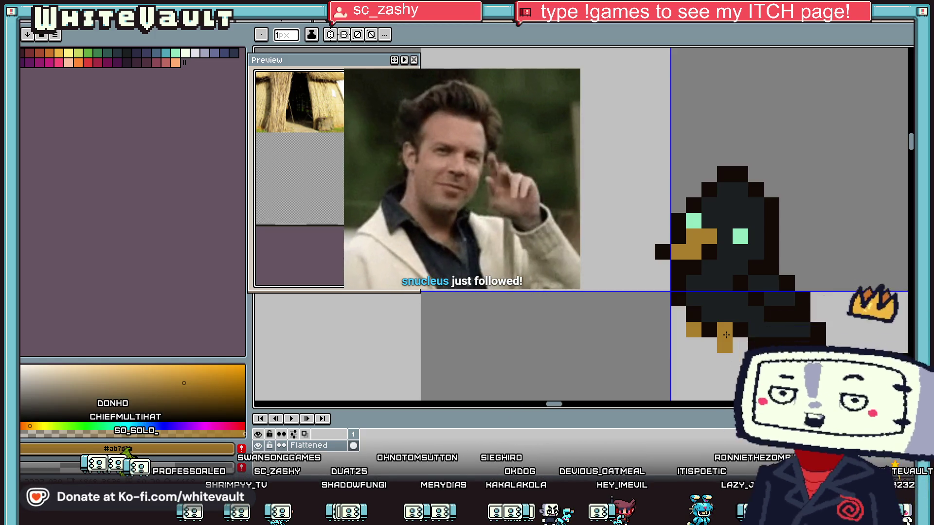
- Zoom out to the whole canvas, pan left, and zoom in on the BR3 sprites
scroll(641, 171, "down", 5)
scroll(641, 172, "down", 5)
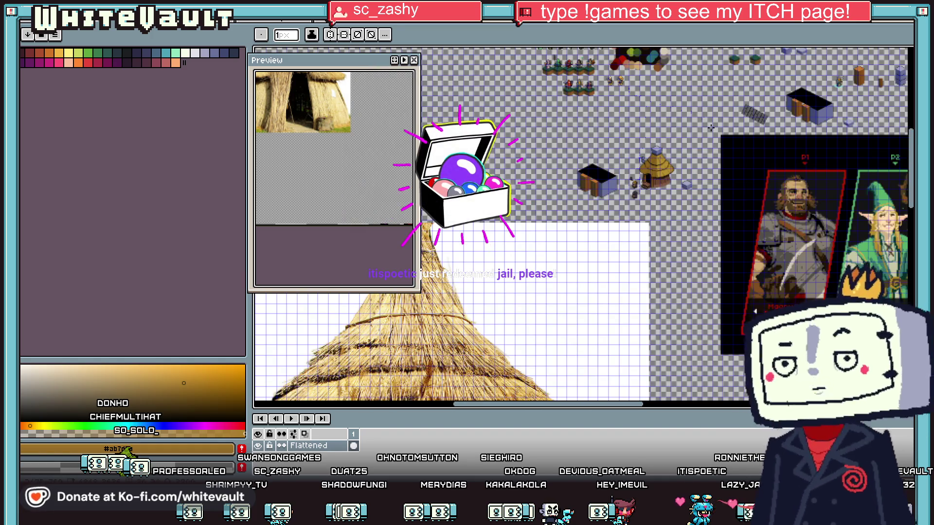
scroll(703, 122, "up", 4)
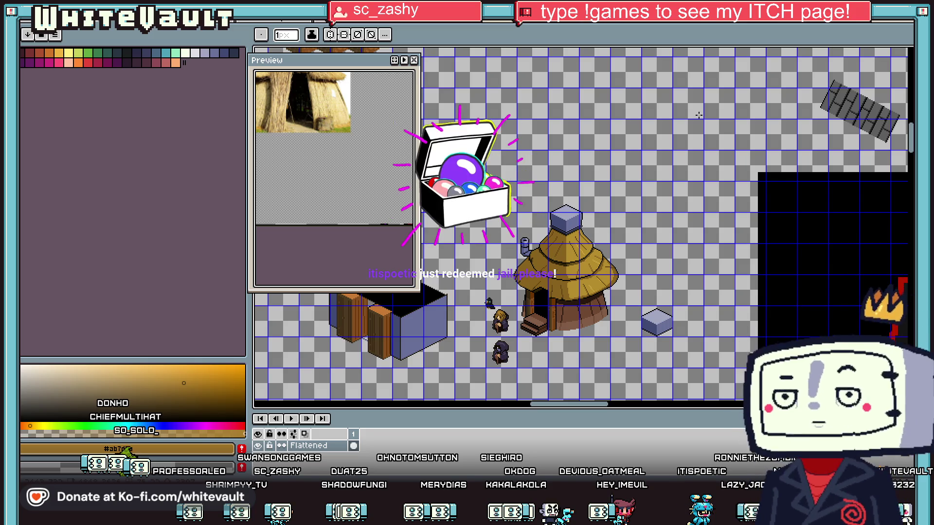
scroll(612, 112, "down", 2)
left_click_drag(629, 404, 448, 405)
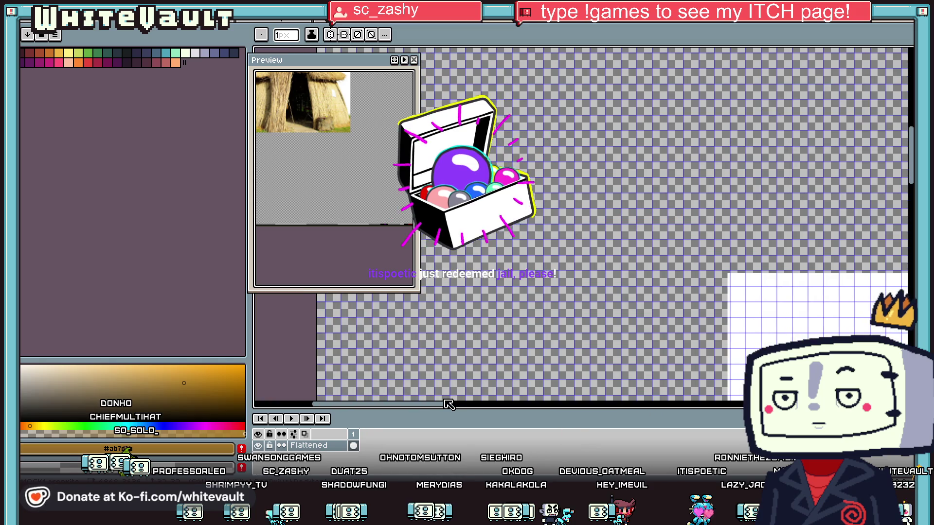
scroll(612, 224, "down", 2)
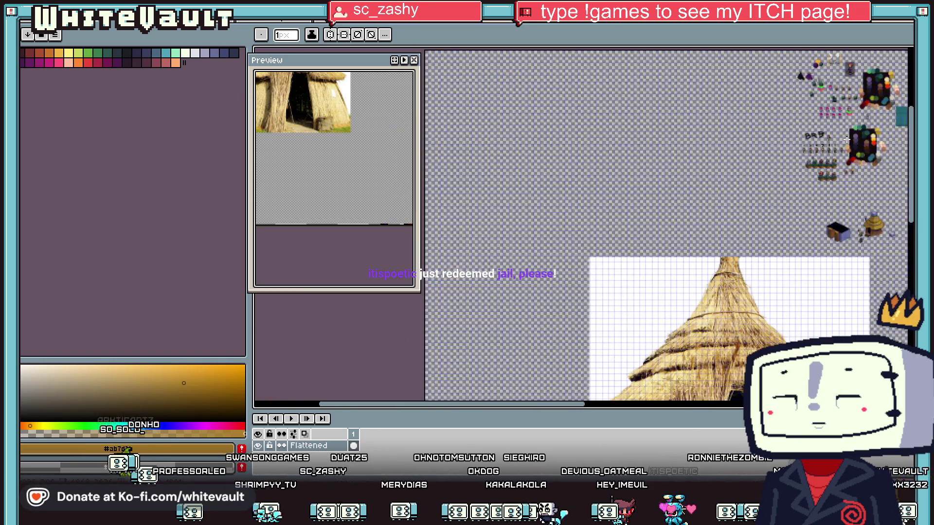
scroll(847, 140, "up", 4)
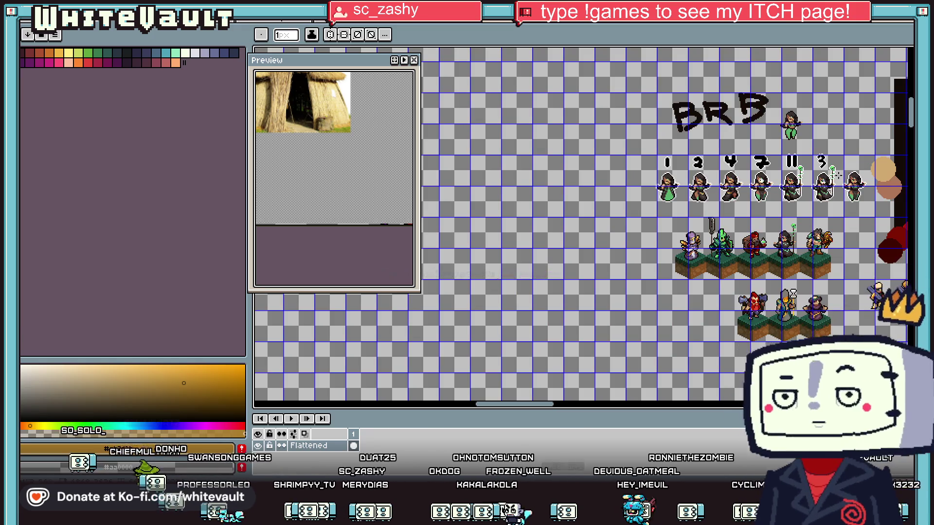
scroll(700, 185, "up", 1)
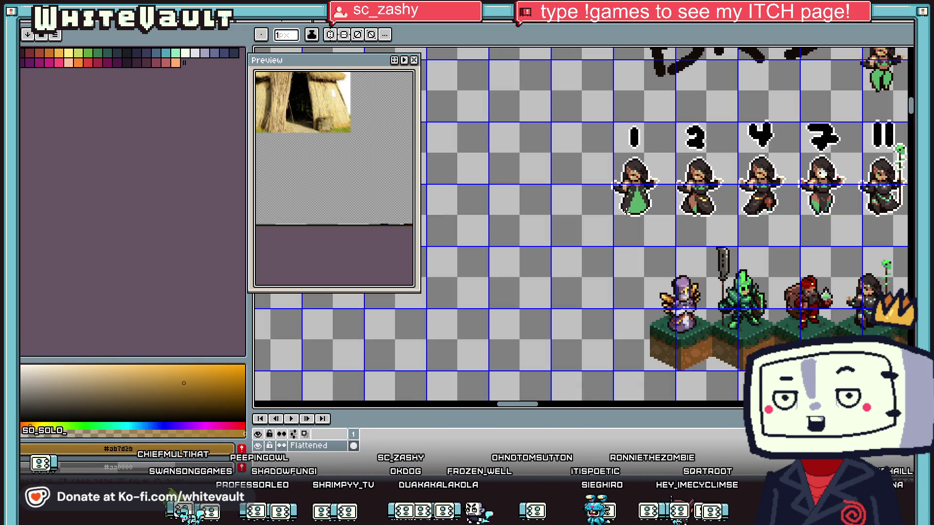
scroll(517, 411, "right", 3)
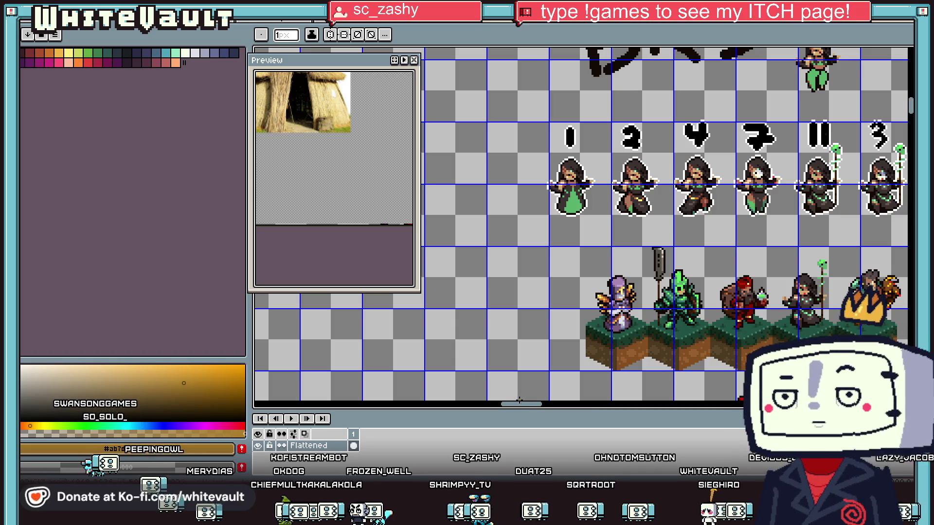
scroll(530, 411, "right", 2)
scroll(531, 411, "left", 1)
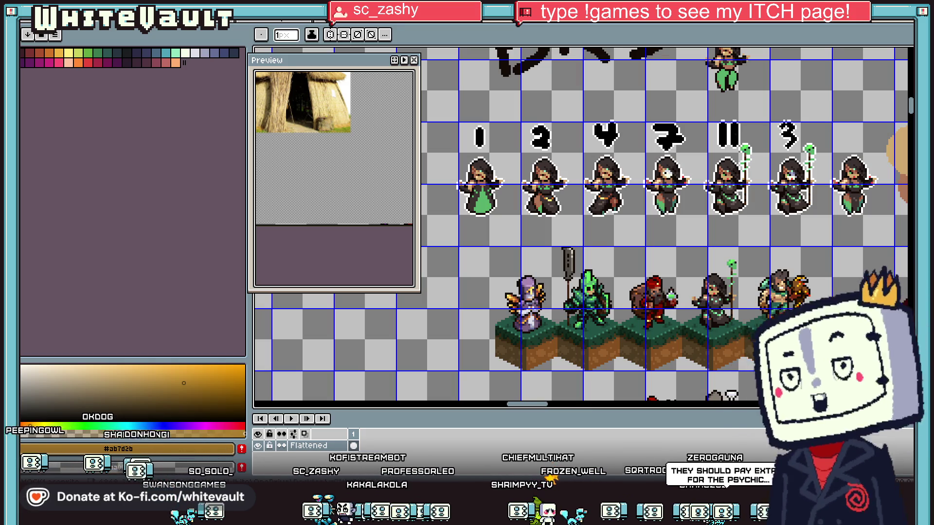
scroll(848, 282, "down", 2)
scroll(847, 283, "up", 2)
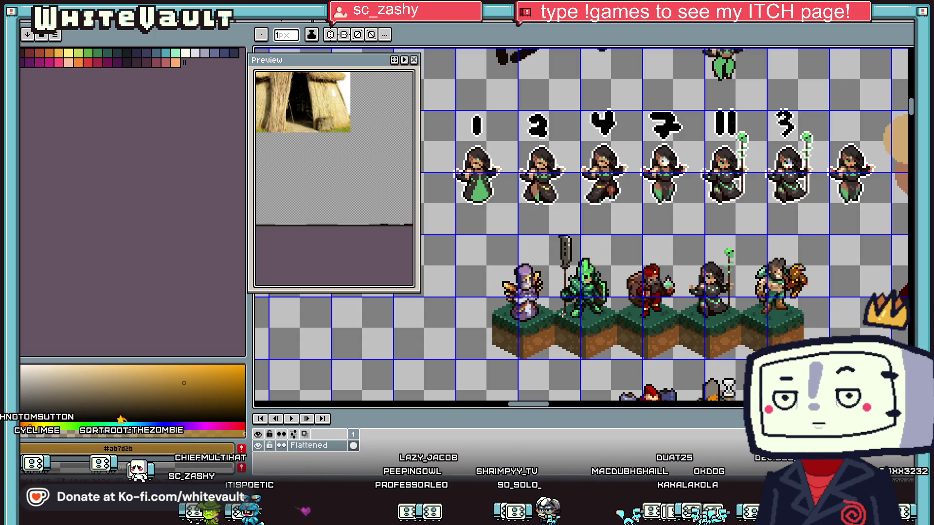
- Cycle to the other open sheet and zoom and pan around its shop scenes and portraits
key("ctrl+Tab")
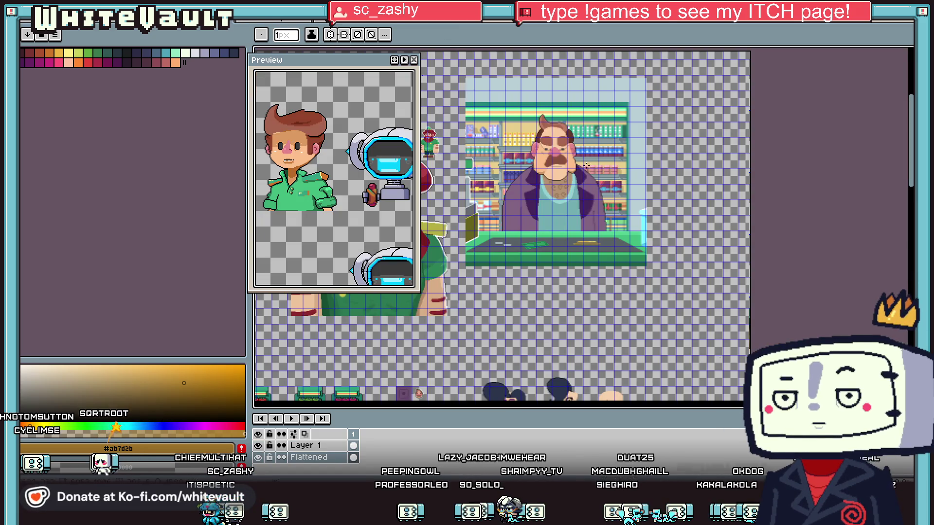
scroll(588, 146, "down", 1)
scroll(584, 145, "down", 1)
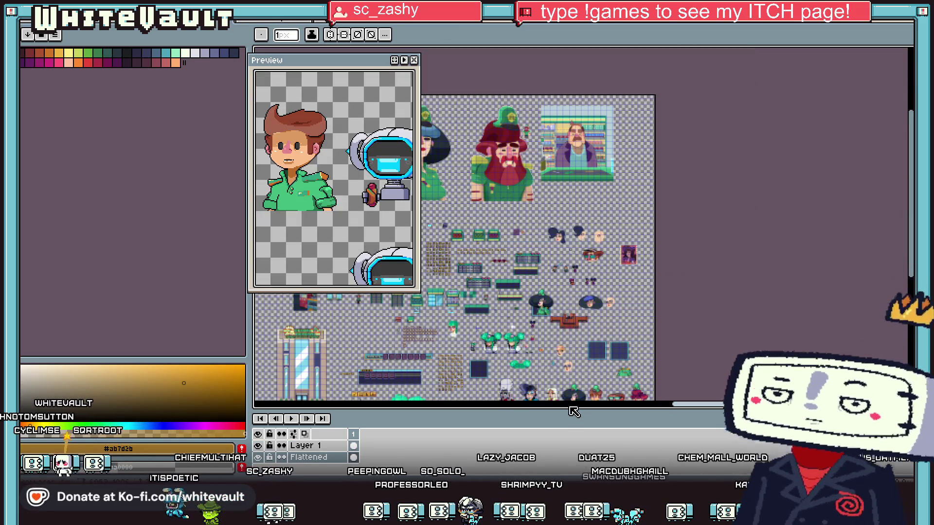
scroll(634, 414, "up", 3)
mouse_move(635, 415)
left_mouse_down()
mouse_move(449, 432)
mouse_move(459, 359)
left_mouse_up()
scroll(459, 359, "up", 1)
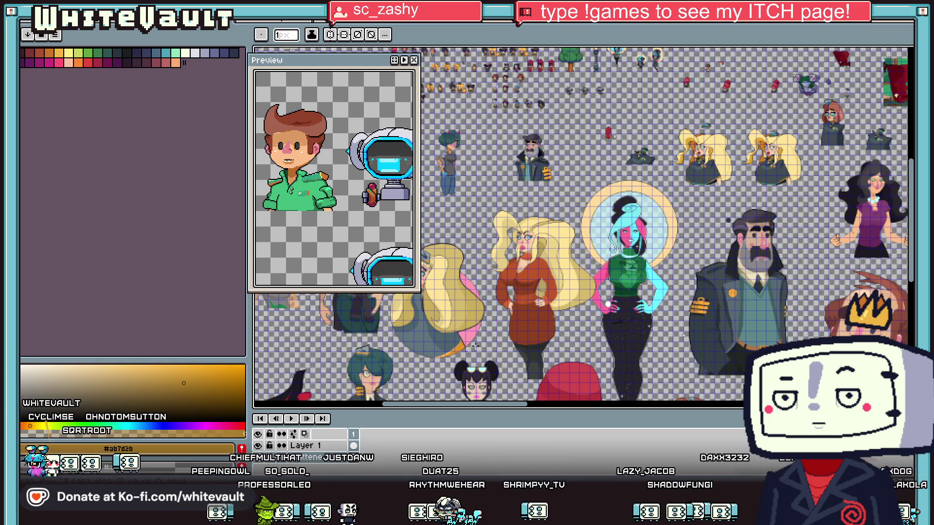
scroll(476, 345, "up", 1)
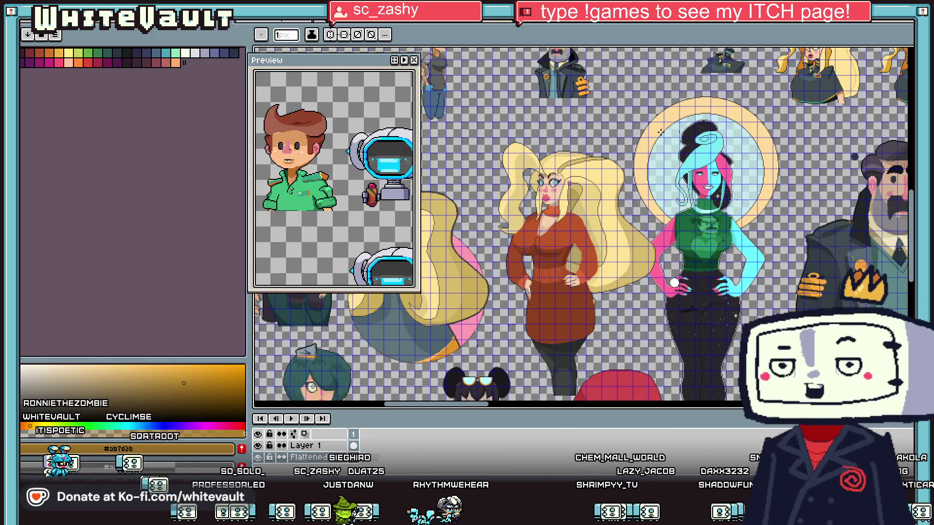
scroll(660, 131, "down", 5)
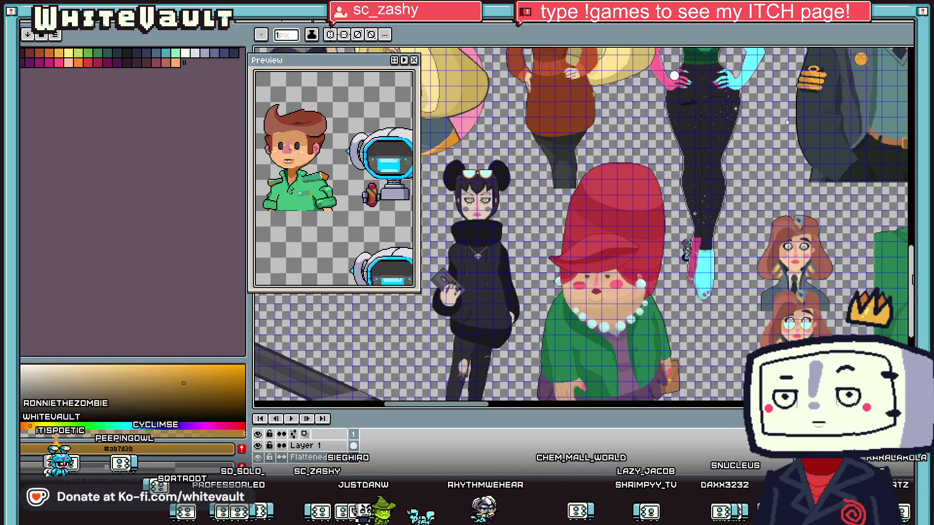
scroll(498, 155, "down", 2)
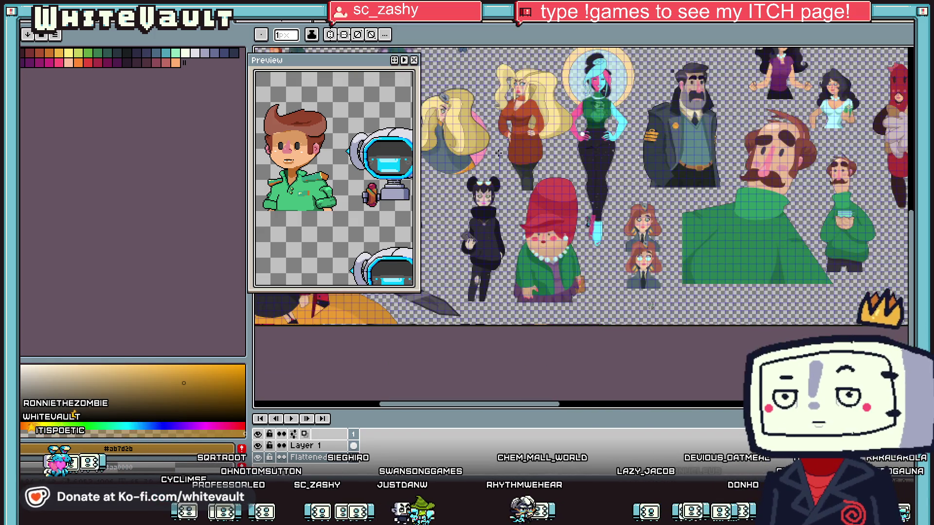
scroll(497, 155, "up", 2)
scroll(513, 168, "down", 2)
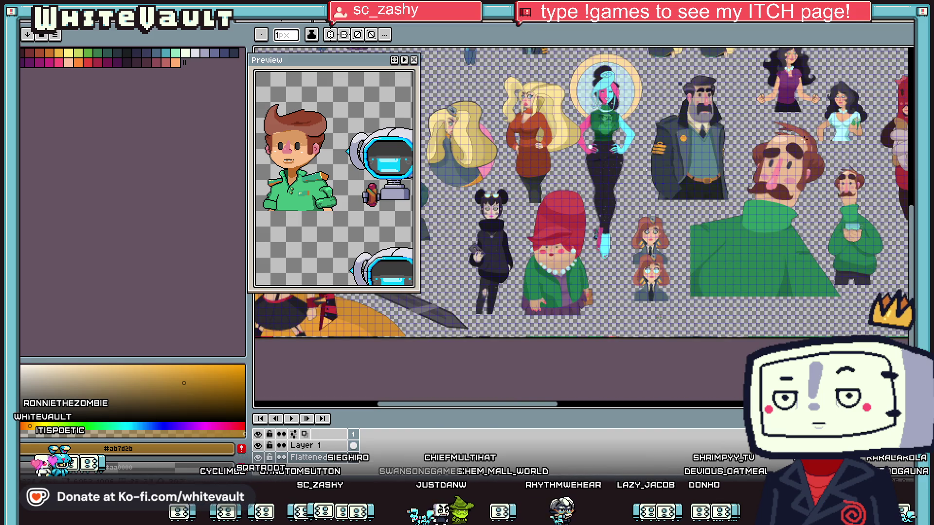
scroll(659, 317, "up", 1)
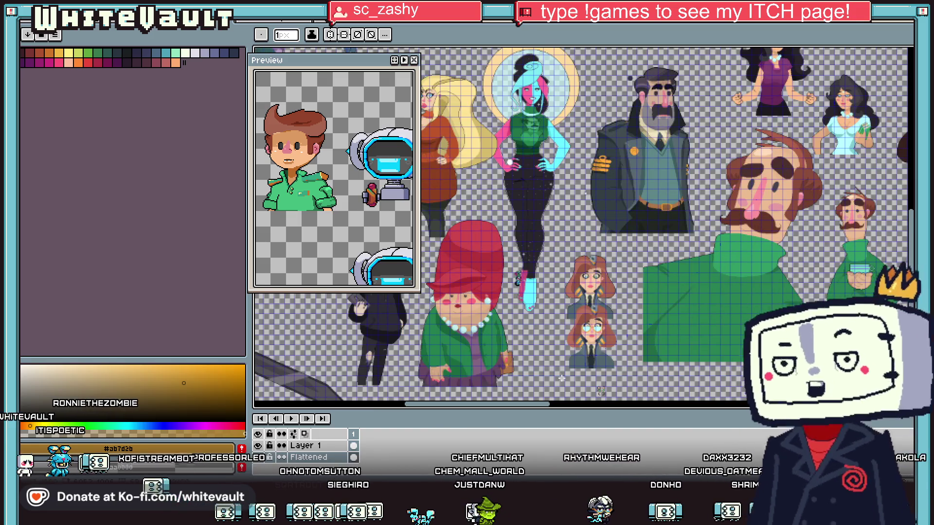
mouse_move(515, 403)
left_mouse_down()
mouse_move(647, 402)
mouse_move(530, 396)
left_mouse_up()
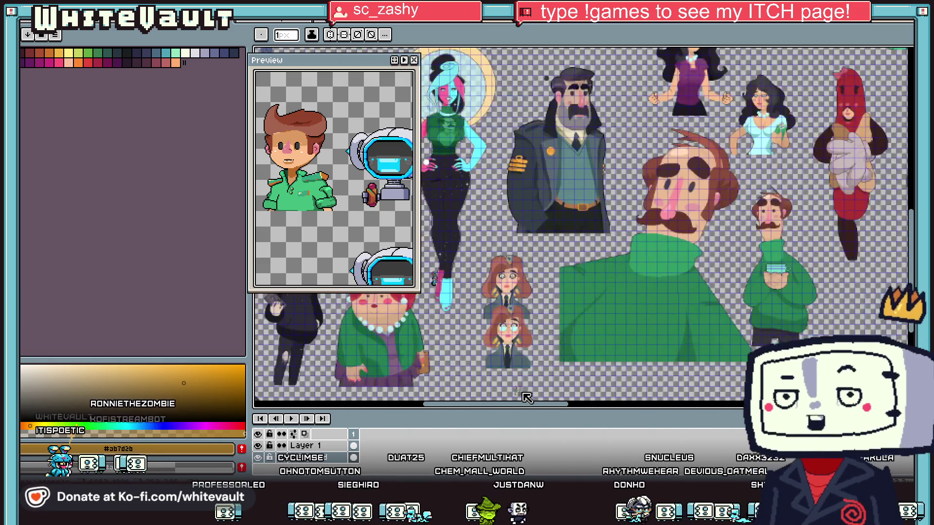
scroll(593, 97, "down", 2)
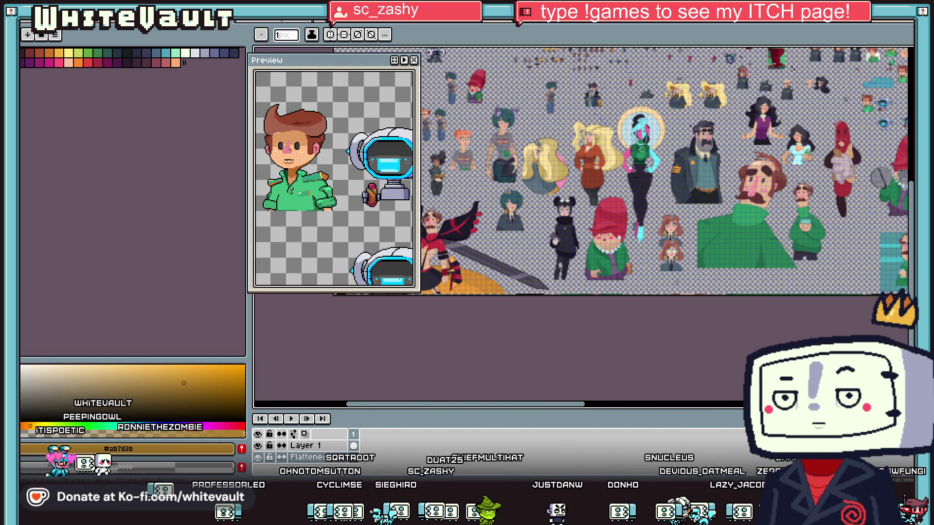
scroll(888, 233, "up", 2)
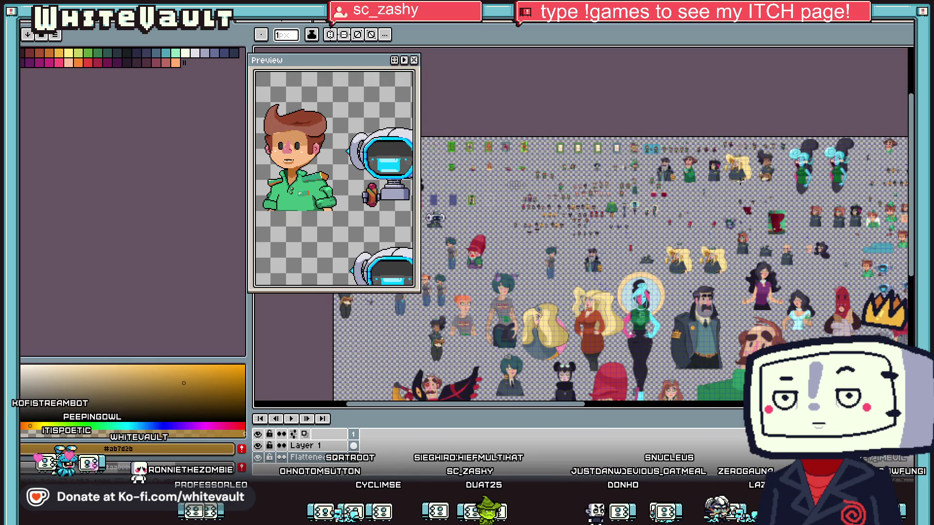
scroll(750, 162, "up", 2)
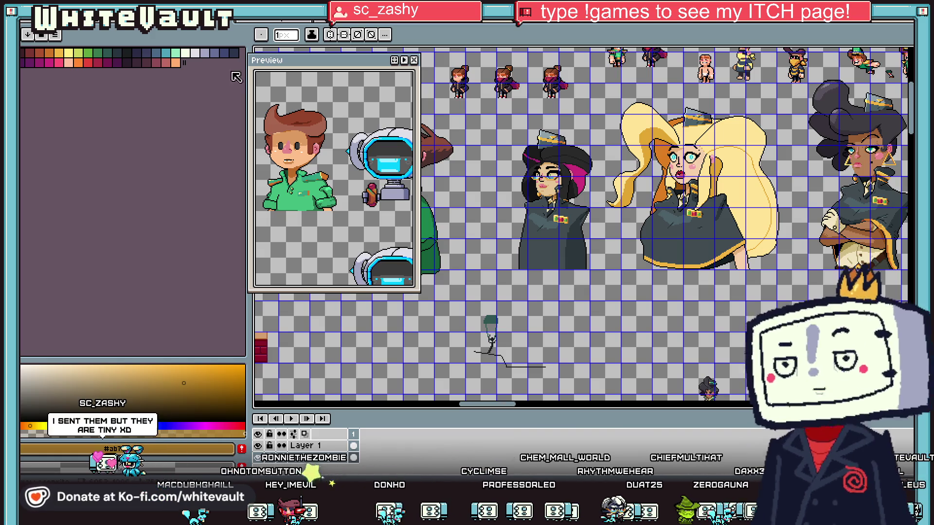
key("alt+f")
- Create a transparent 32×32 RGBA sprite and paste the red-hooded character into it
key("n")
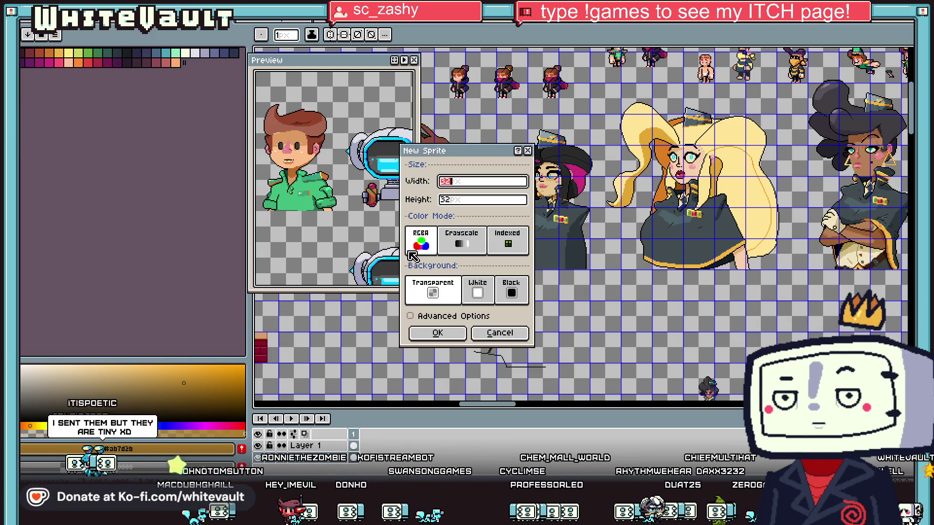
left_click(456, 335)
key("ctrl+v")
scroll(628, 273, "up", 4)
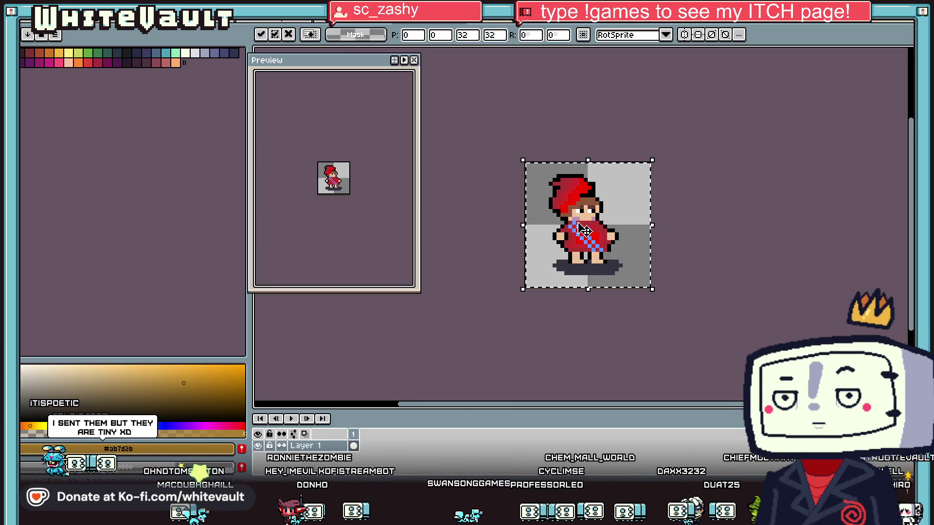
left_click(699, 263)
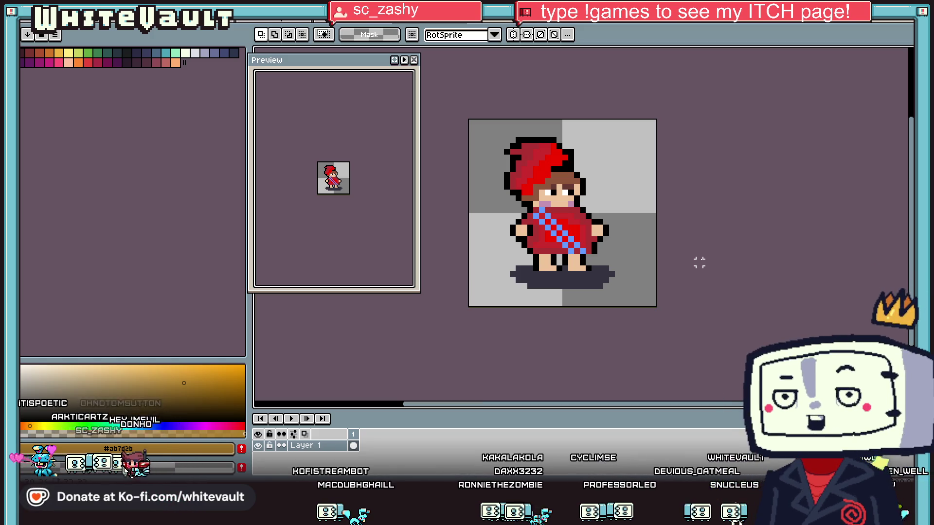
left_click(56, 16)
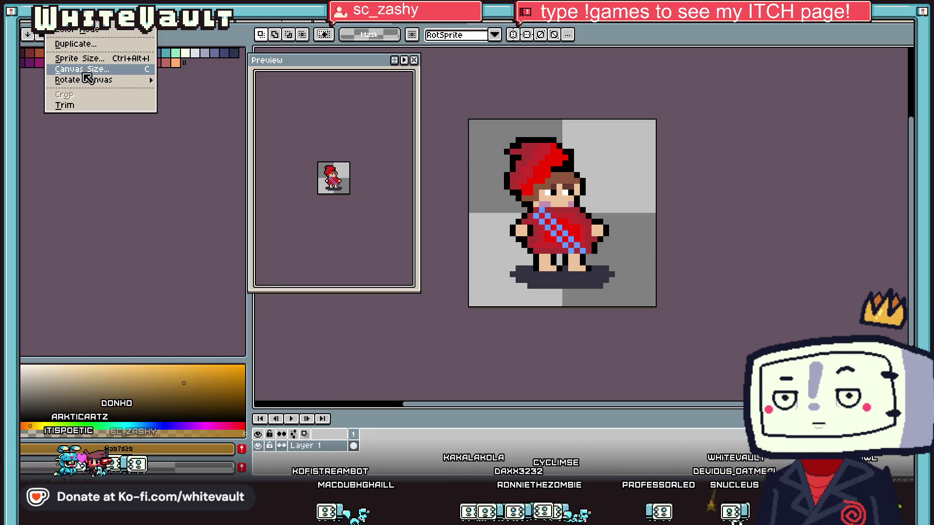
- Widen the canvas to 64×32 pixels, adding an empty tile on the right
left_click(78, 73)
left_click_drag(637, 173, 730, 173)
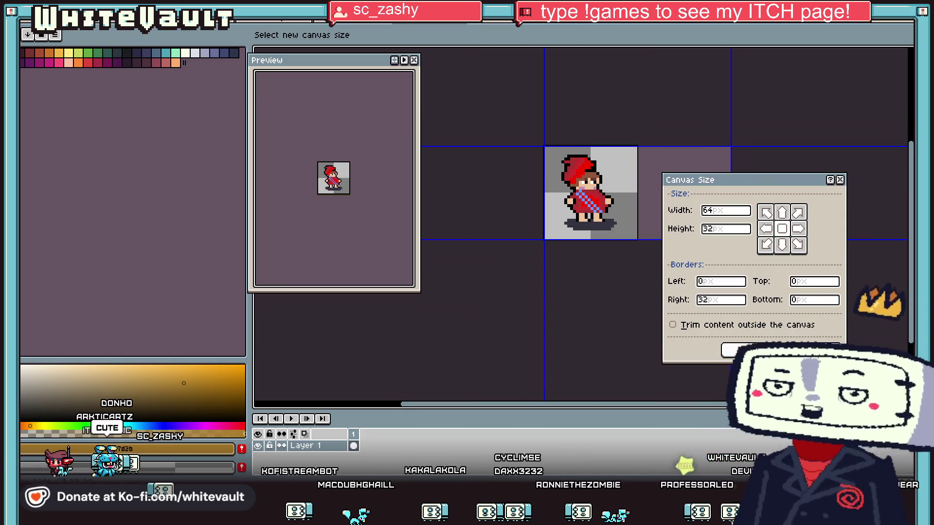
left_click(738, 350)
scroll(462, 175, "up", 1)
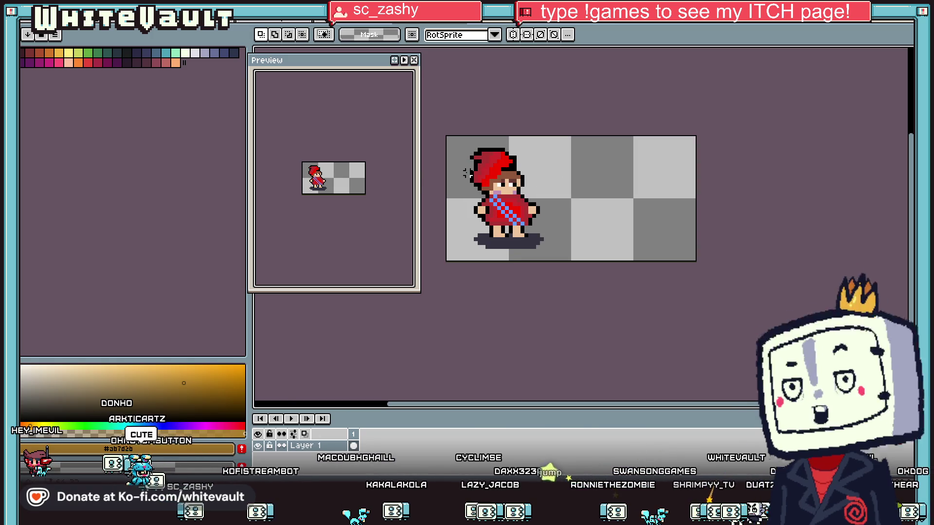
- Select the left 32x32 frame and drag a copy of the character one tile right
key("m")
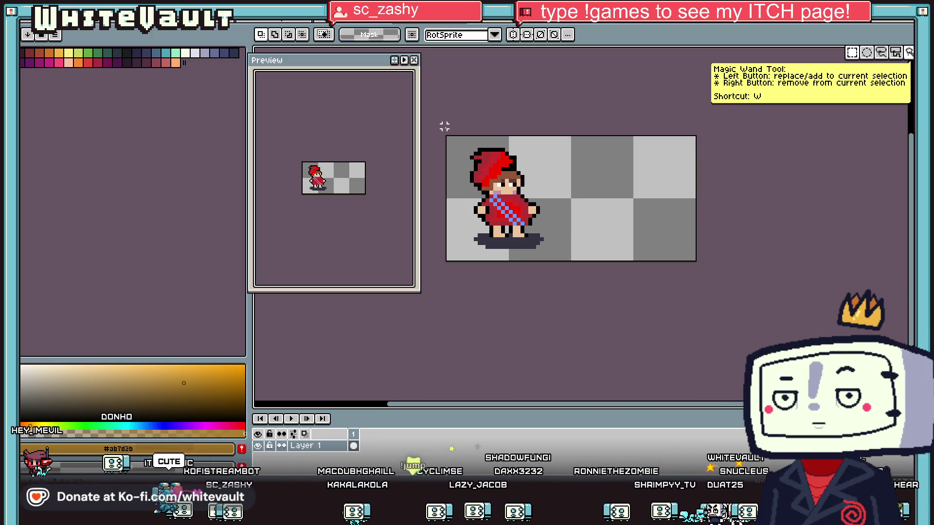
left_click(565, 309)
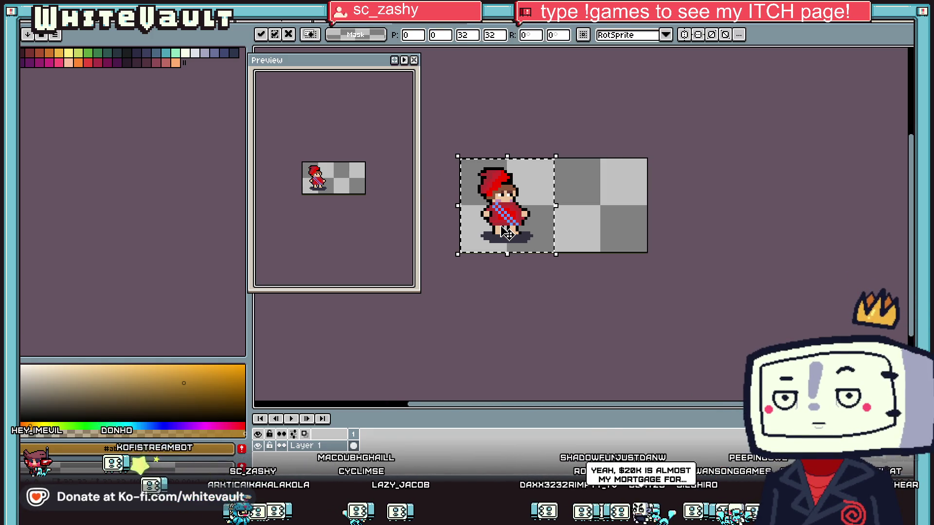
scroll(505, 225, "up", 1)
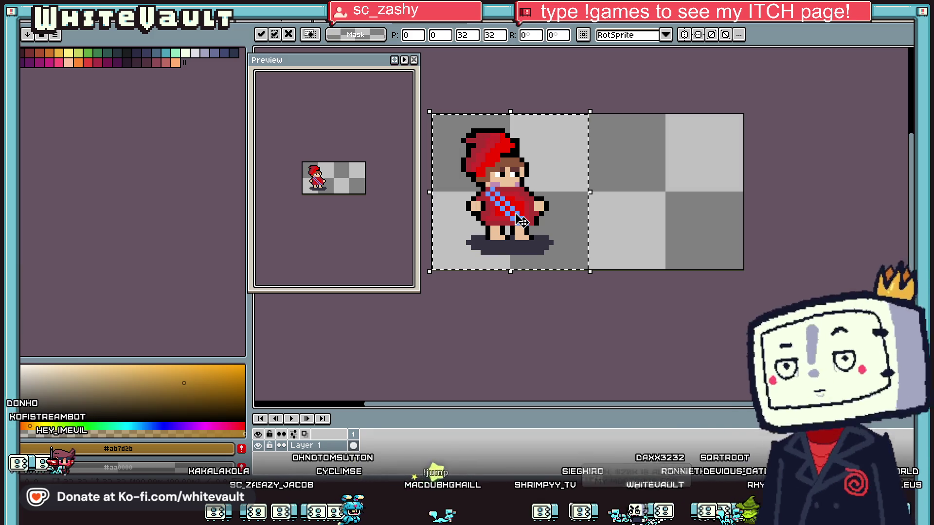
left_click_drag(522, 221, 687, 225)
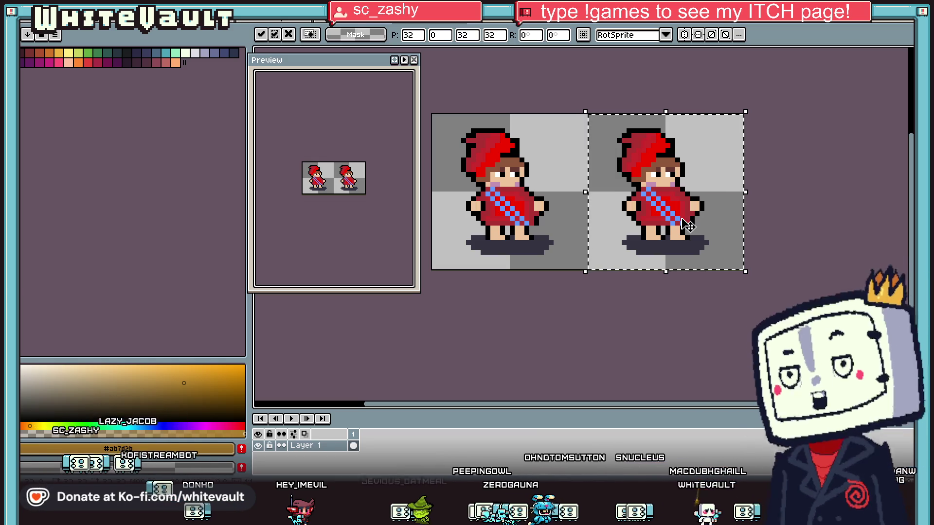
scroll(648, 151, "up", 2)
scroll(651, 148, "down", 2)
scroll(652, 155, "up", 1)
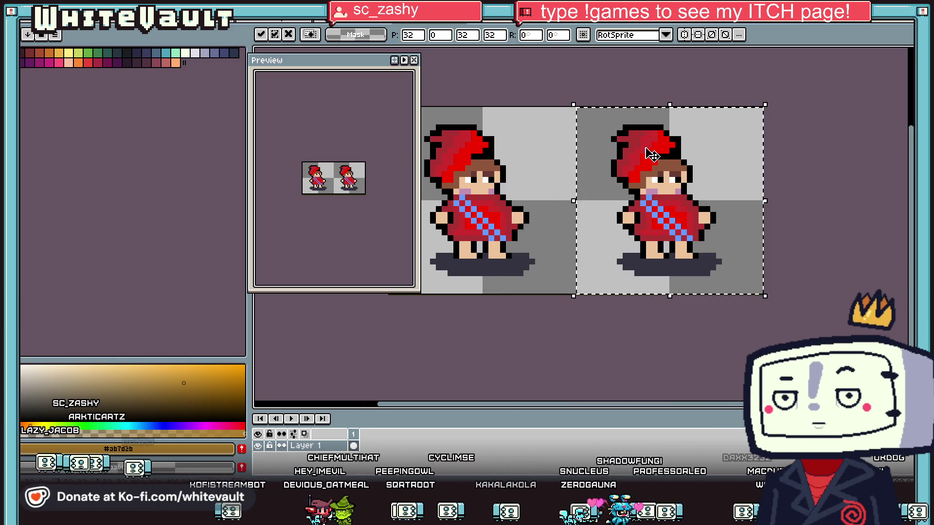
left_click(177, 53)
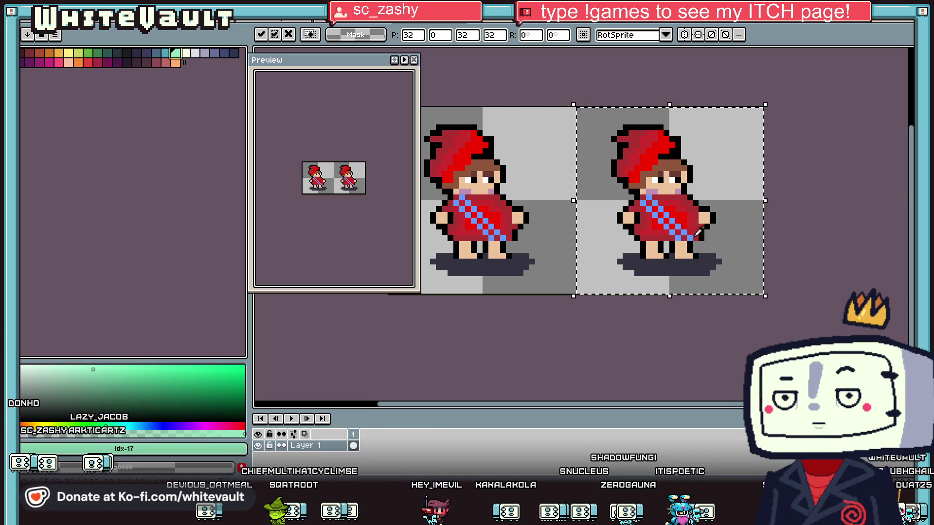
- Try green strokes on the copy's sash and hat, then remove them and restore the clean copy
key("Return")
scroll(652, 220, "up", 4)
mouse_move(652, 219)
left_mouse_down()
mouse_move(639, 202)
mouse_move(700, 268)
left_mouse_up()
scroll(700, 267, "down", 3)
scroll(650, 185, "up", 2)
left_click_drag(688, 158, 634, 197)
scroll(697, 225, "up", 2)
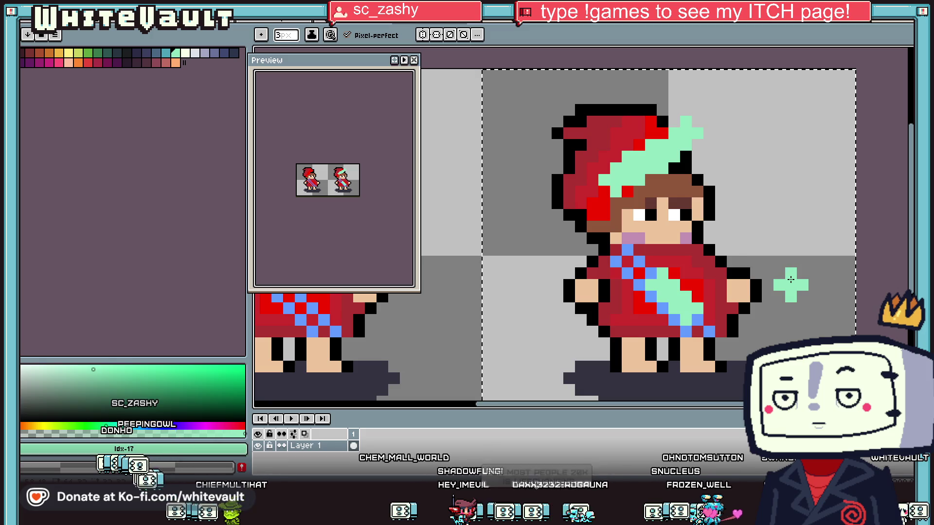
key("Delete")
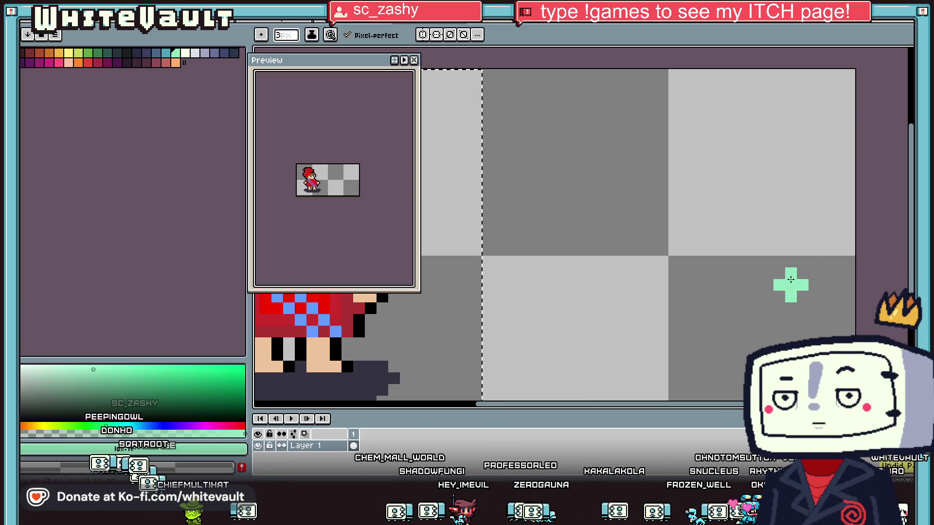
key("ctrl+v")
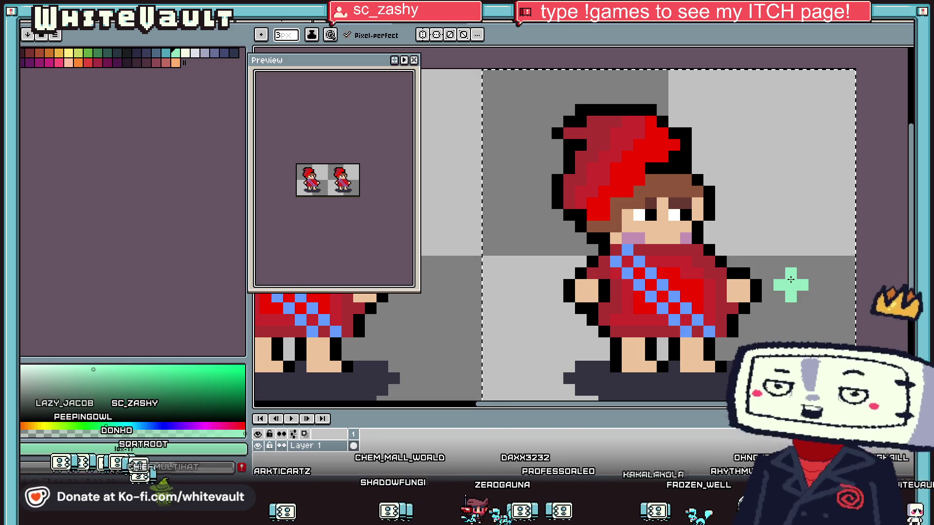
- Paint a mint test blob beside the copy and clear the selection
mouse_move(754, 145)
left_mouse_down()
mouse_move(783, 112)
mouse_move(813, 105)
mouse_move(802, 156)
left_mouse_up()
scroll(802, 151, "down", 2)
key("ctrl+d")
scroll(783, 140, "up", 1)
left_click_drag(774, 128, 756, 137)
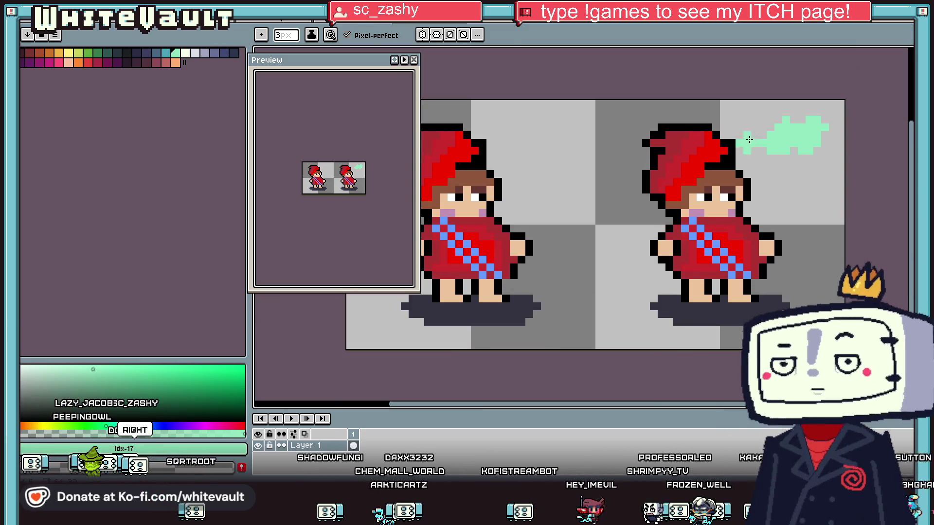
- Sample the hood's bright red and flood-fill the copy's hood and darker shirt shading with it
key("i")
scroll(698, 160, "up", 2)
left_click(698, 160)
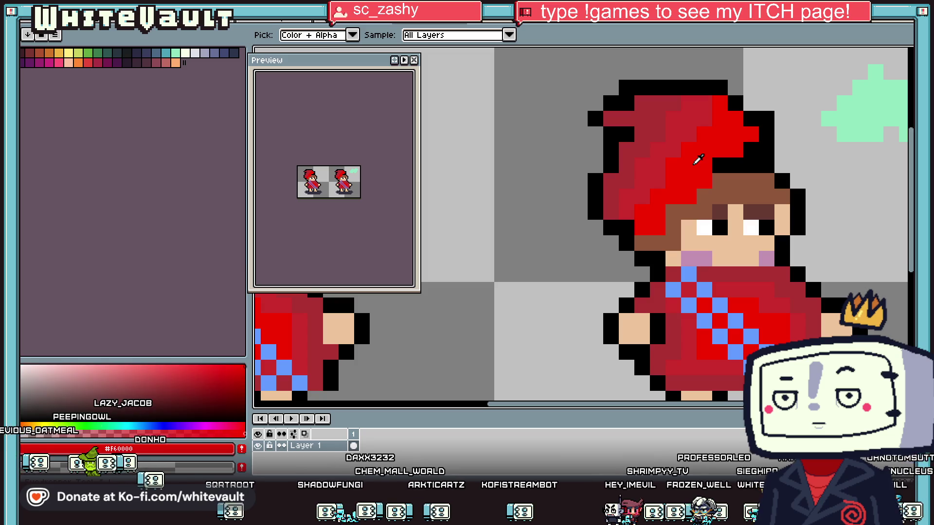
key("g")
left_click(652, 128)
left_click(756, 297)
left_click(688, 377)
left_click(668, 334)
left_click(672, 305)
left_click(688, 289)
scroll(688, 289, "down", 5)
key("i")
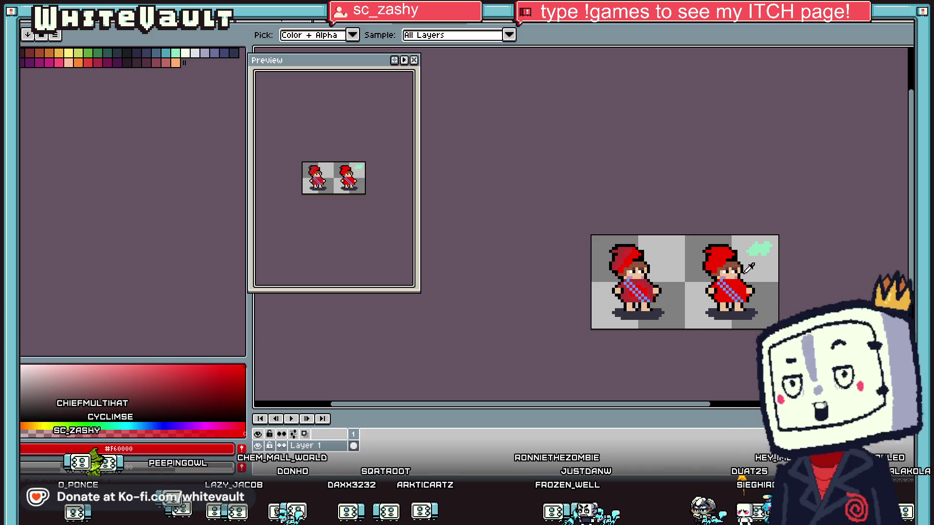
scroll(652, 290, "up", 3)
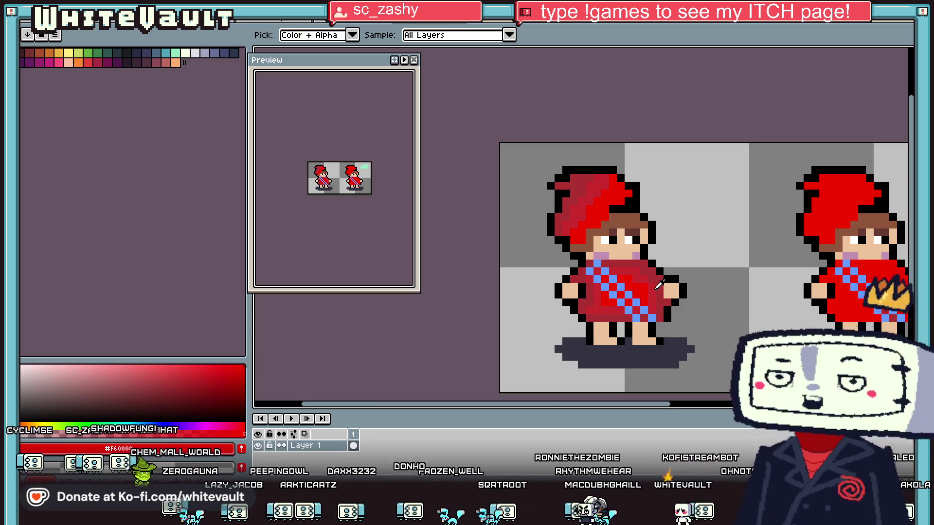
- Enlarge the colour gradient area and mix a paler pure red from the sampled canvas red
scroll(650, 275, "down", 1)
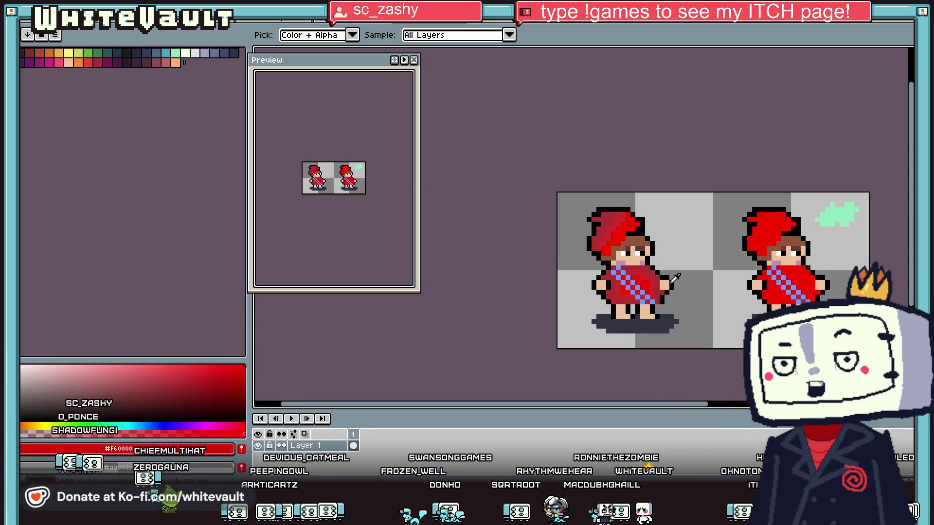
scroll(667, 279, "up", 2)
scroll(647, 285, "up", 1)
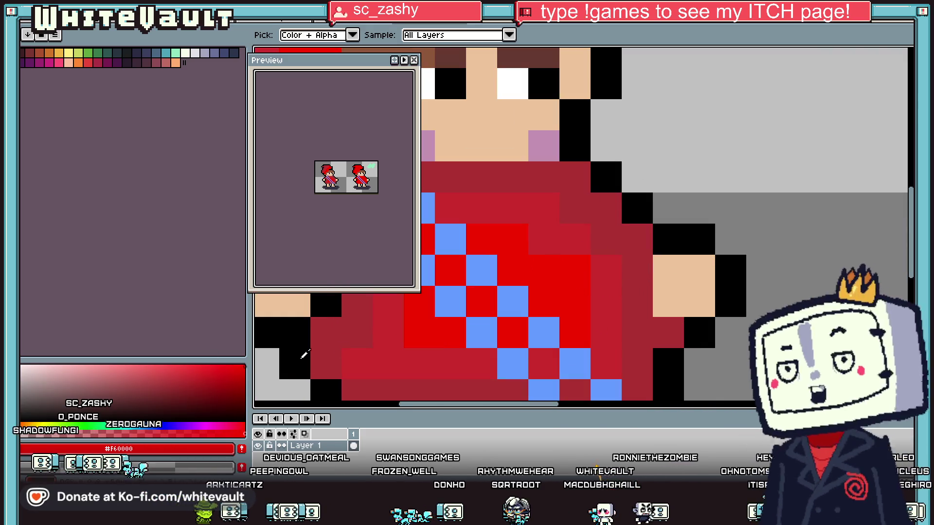
left_click(552, 247)
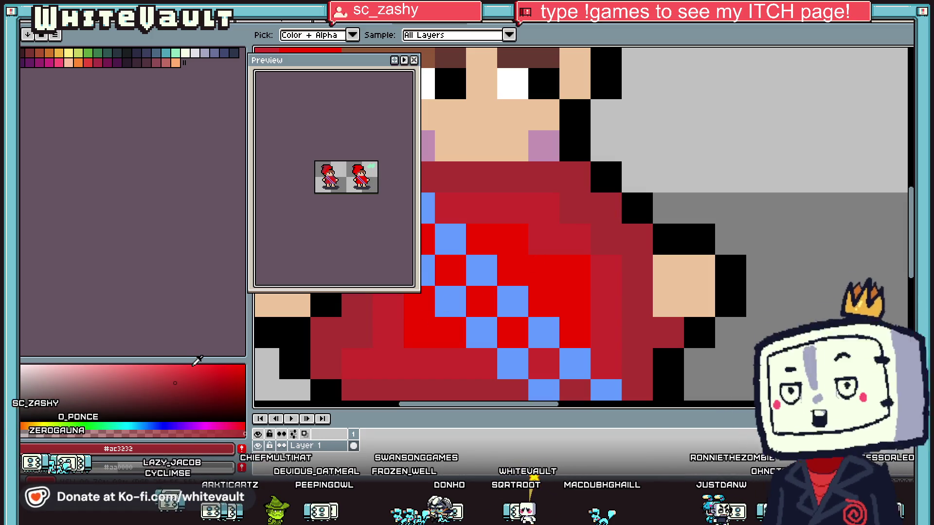
left_click_drag(204, 361, 216, 192)
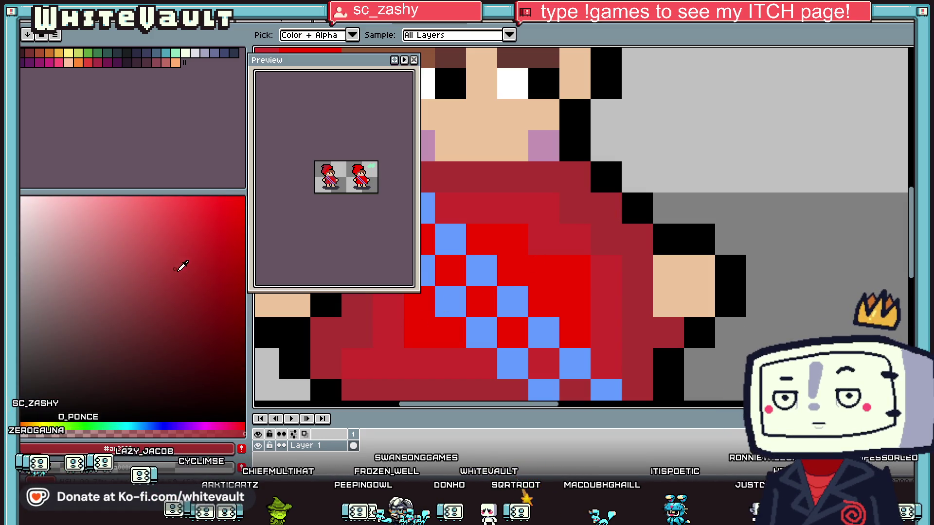
left_click(546, 261)
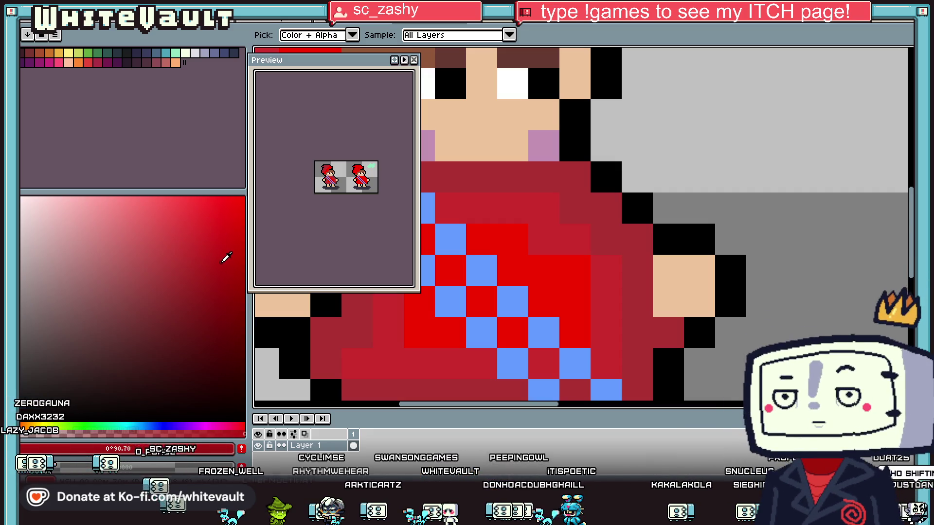
left_click(185, 219)
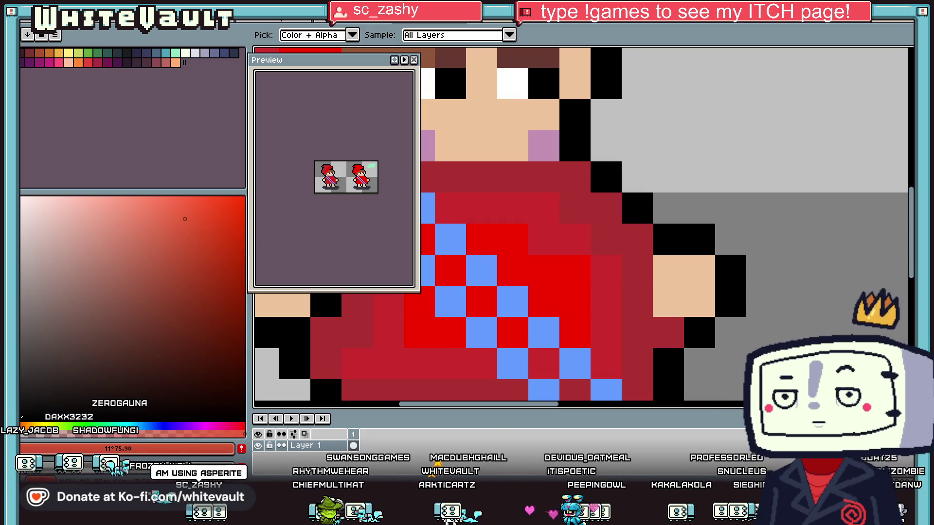
left_click(229, 426)
left_click_drag(233, 418, 251, 417)
- Paint a bright red test block beside the first character
scroll(557, 319, "down", 3)
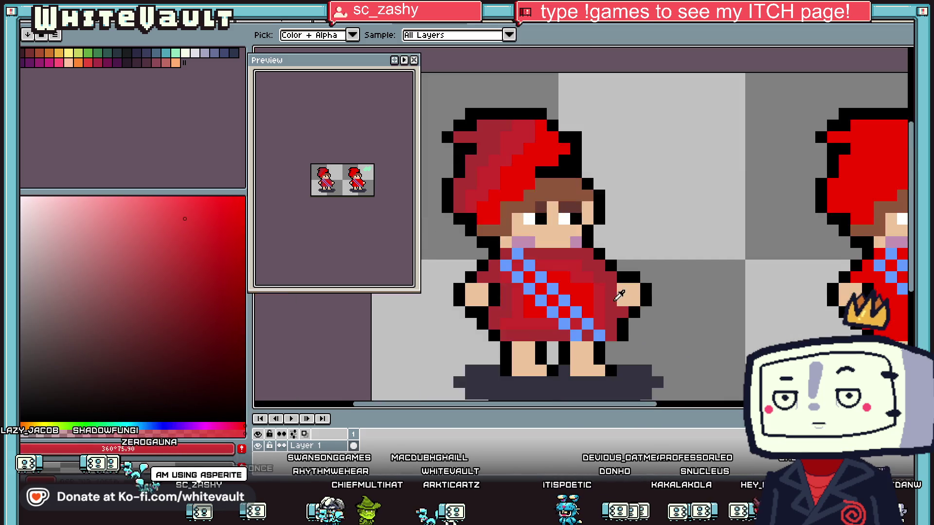
scroll(715, 295, "up", 1)
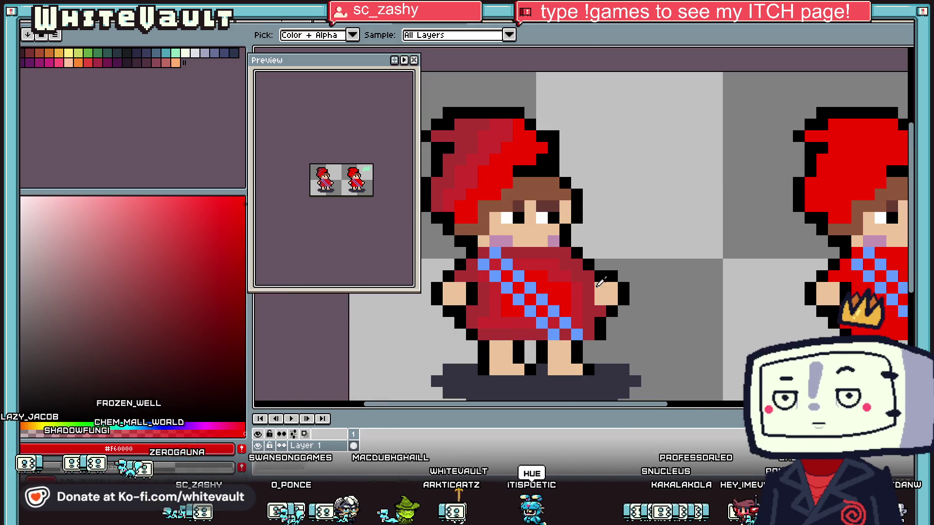
key("b")
left_click(715, 251)
scroll(716, 250, "up", 3)
left_click_drag(716, 250, 715, 288)
key("i")
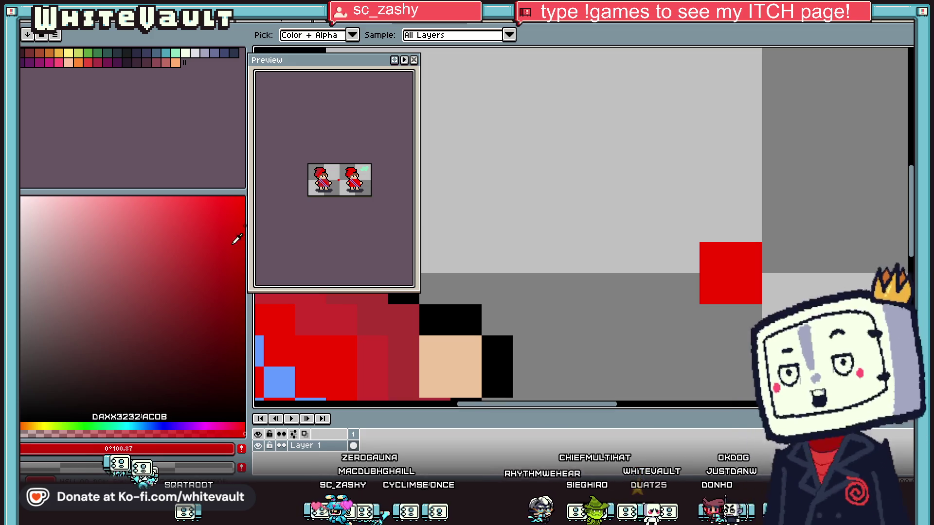
- Mix an orange-red and paint an orange block above the red one
left_click(30, 428)
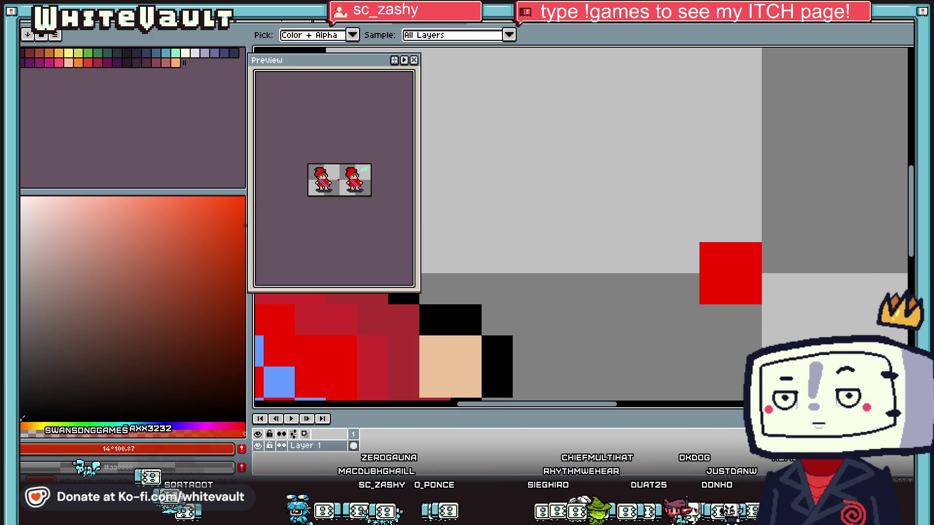
key("b")
left_click(222, 205)
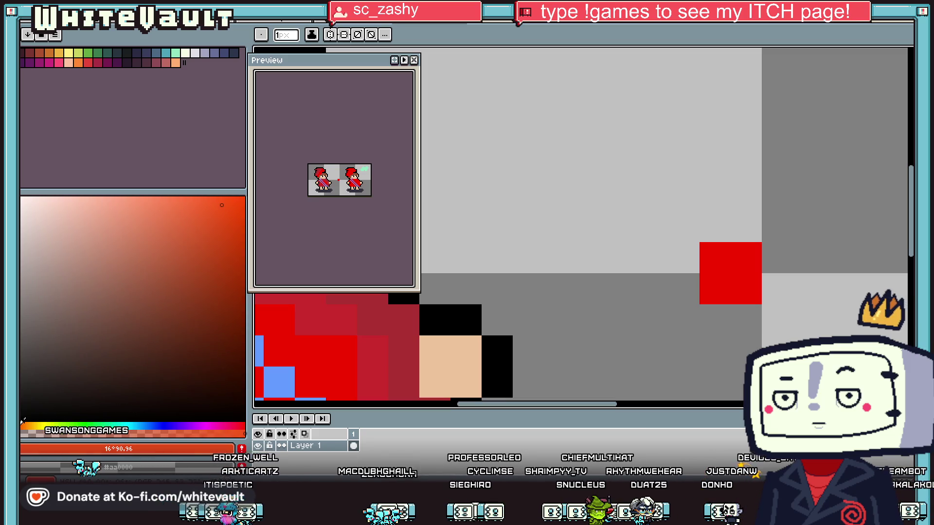
mouse_move(710, 233)
left_mouse_down()
mouse_move(744, 194)
mouse_move(754, 227)
left_mouse_up()
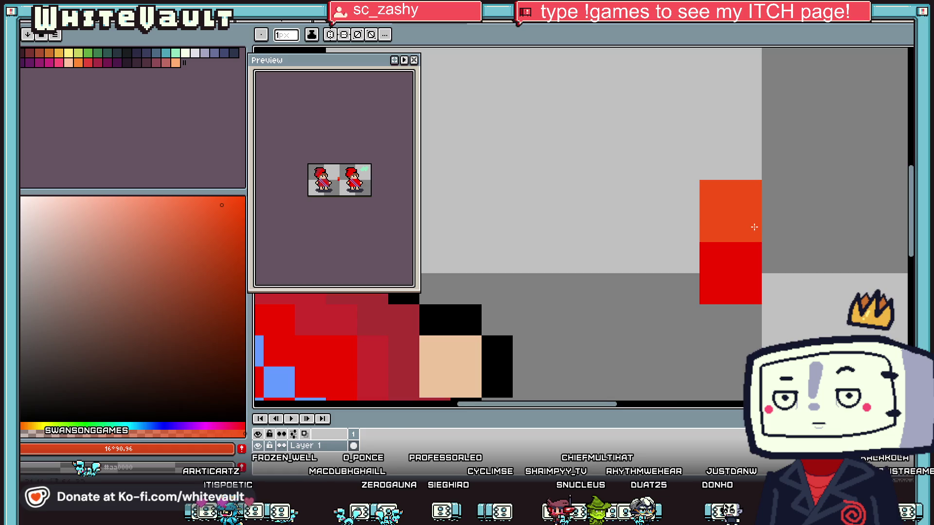
scroll(754, 228, "down", 6)
scroll(779, 251, "up", 4)
- Mix a darker red from the red swatch and paint dark-red pixels below the orange and red blocks
key("i")
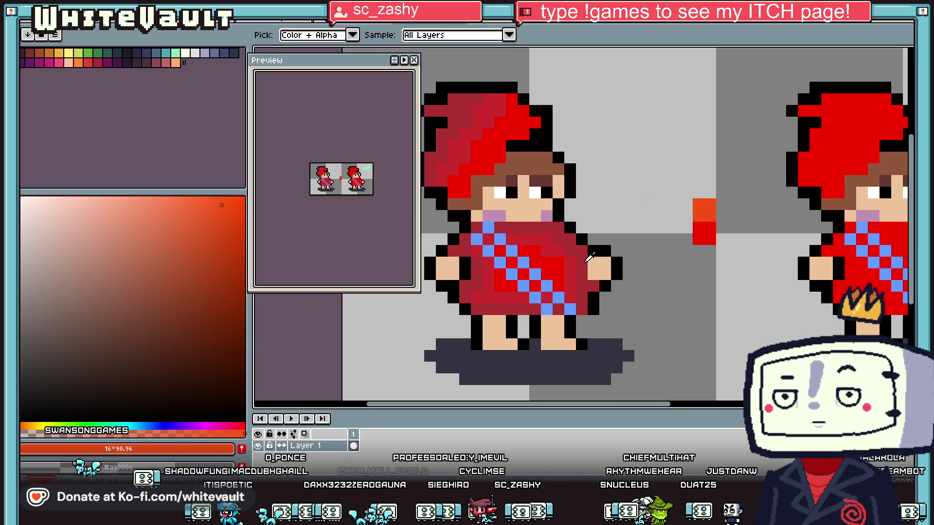
scroll(585, 262, "up", 1)
left_click(749, 223)
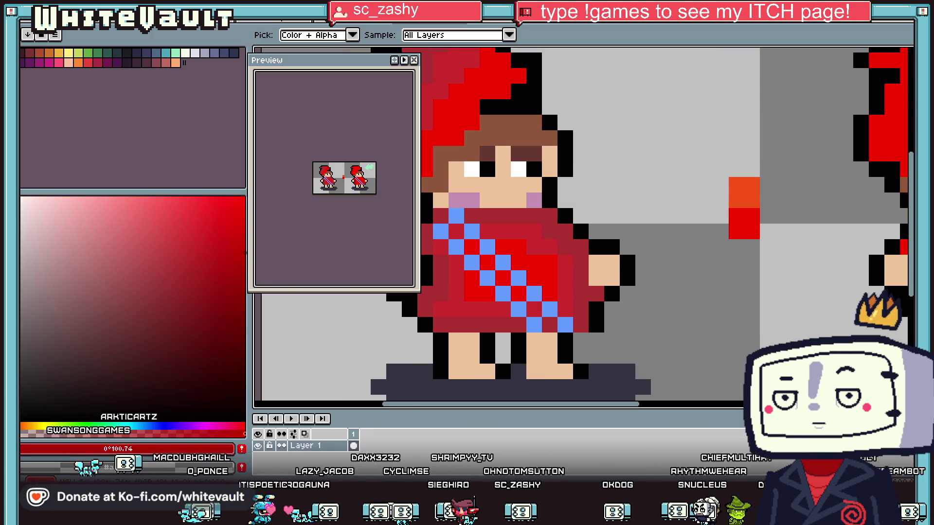
left_click_drag(214, 427, 249, 416)
left_click(245, 285)
key("b")
left_click(668, 268)
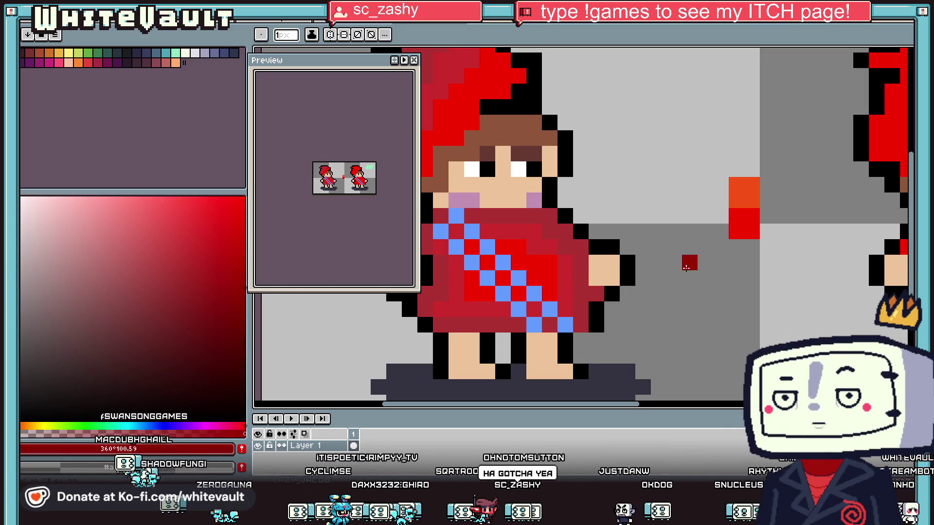
left_click_drag(752, 247, 736, 263)
scroll(778, 270, "down", 5)
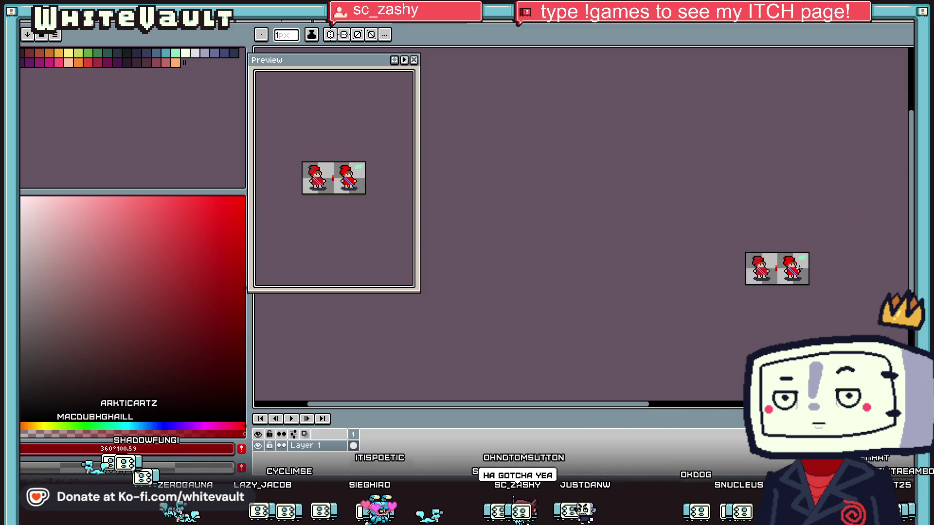
- Take the orange swatch colour and paint orange highlights onto the right character's hood
key("i")
scroll(628, 281, "up", 4)
scroll(627, 281, "up", 1)
scroll(628, 281, "down", 1)
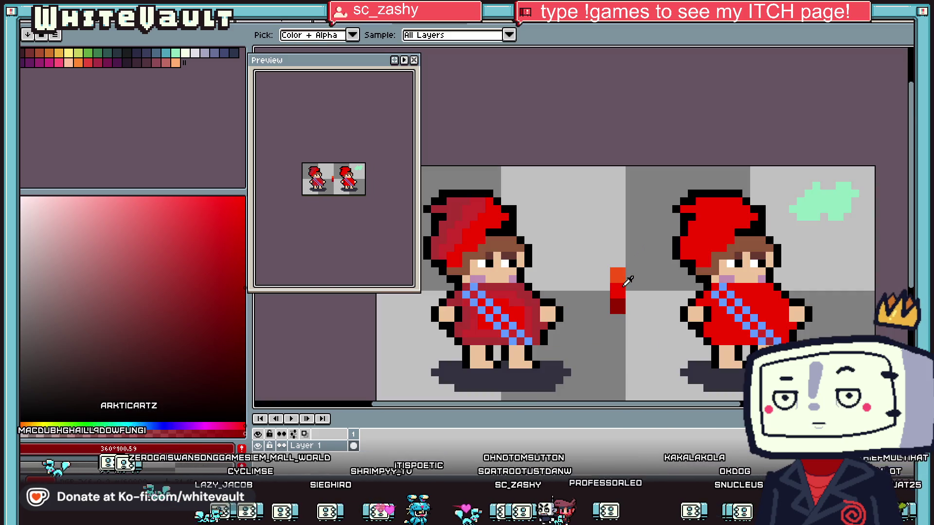
left_click(621, 277)
key("b")
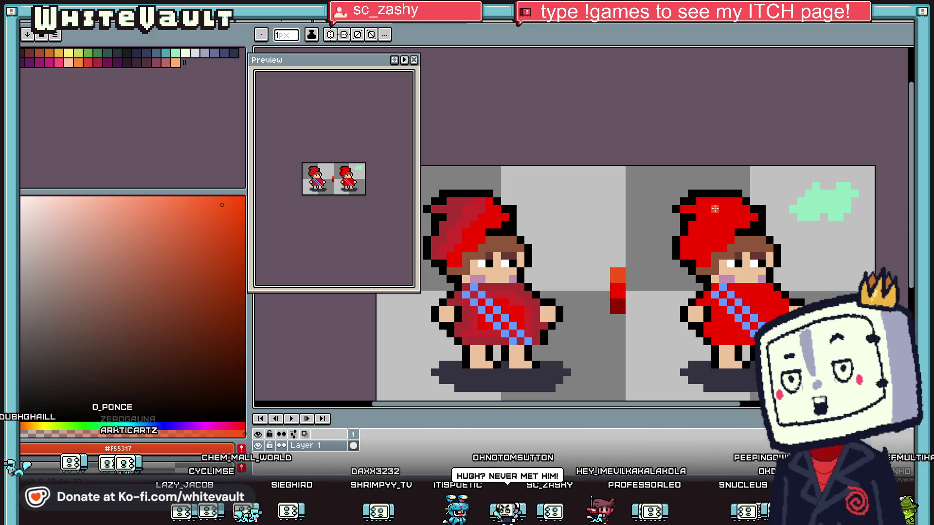
scroll(712, 206, "up", 1)
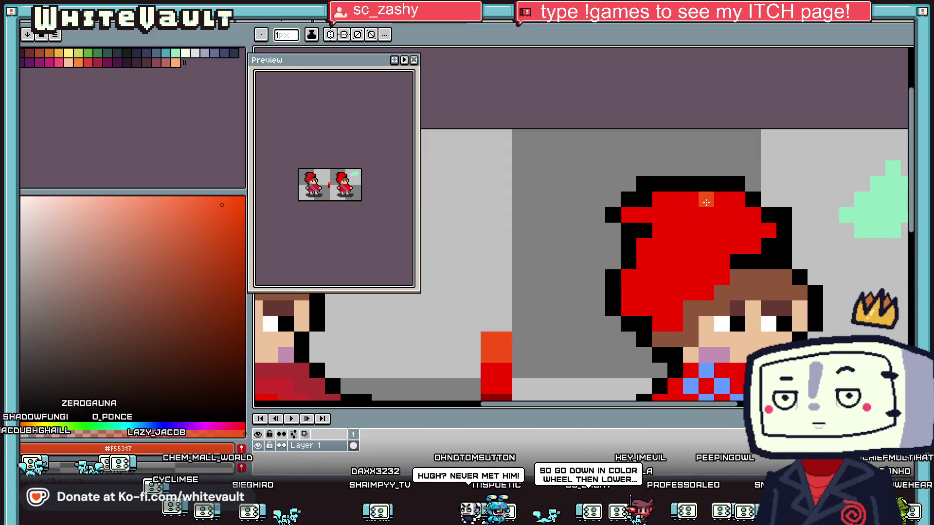
left_click_drag(725, 230, 767, 230)
left_click_drag(715, 200, 758, 214)
- Sample the character's skin tone and adjust it to a darker, redder shade
key("g")
scroll(760, 237, "down", 3)
key("i")
key("b")
scroll(764, 262, "up", 2)
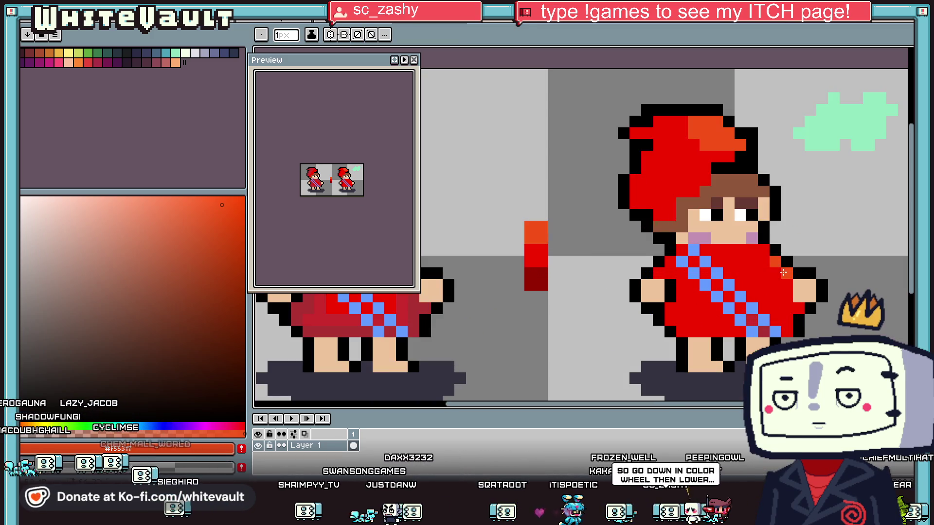
key("i")
scroll(770, 257, "down", 3)
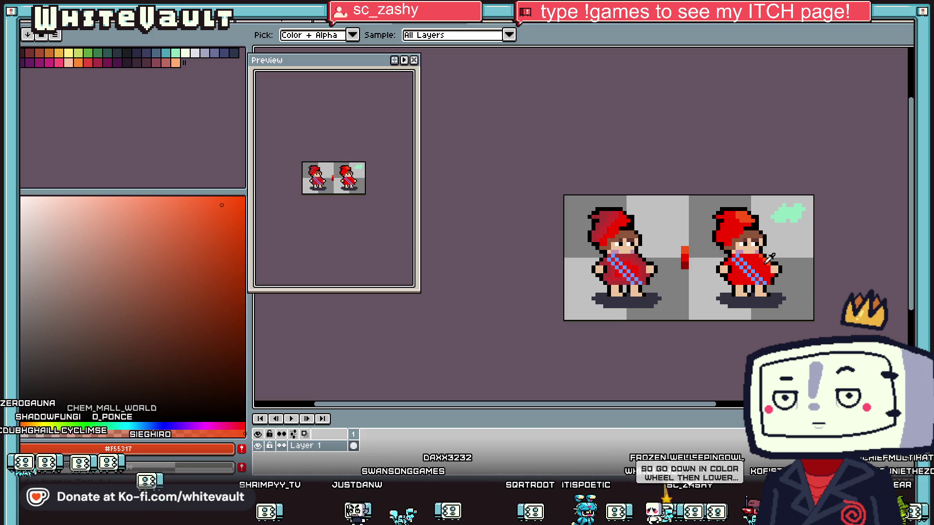
scroll(770, 258, "up", 2)
key("v")
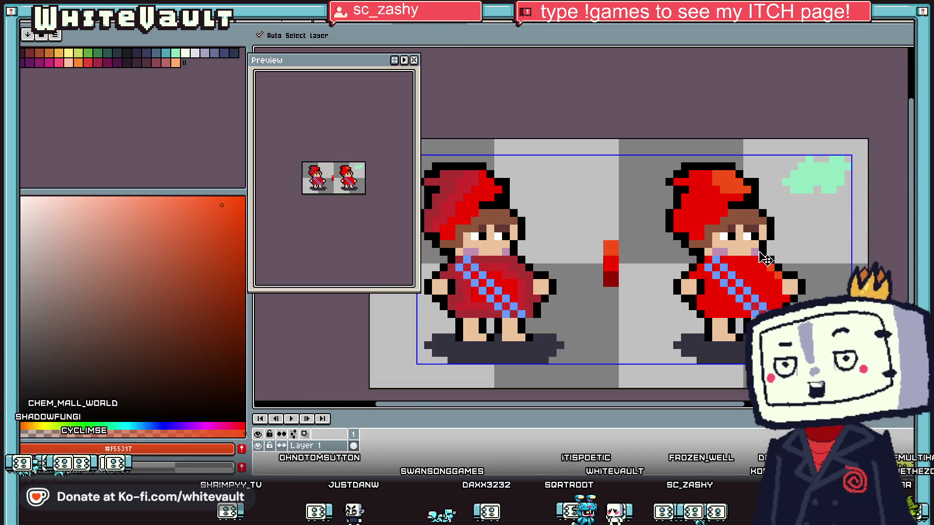
key("i")
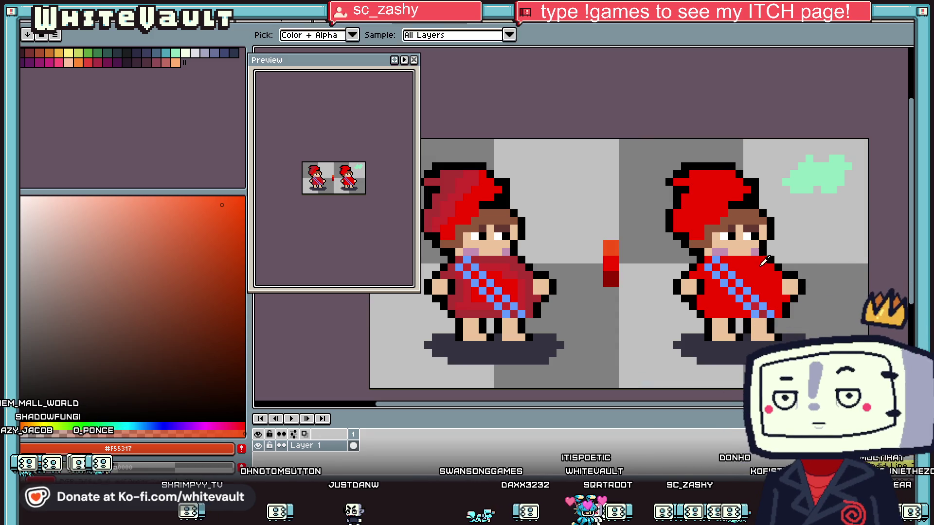
left_click(749, 245)
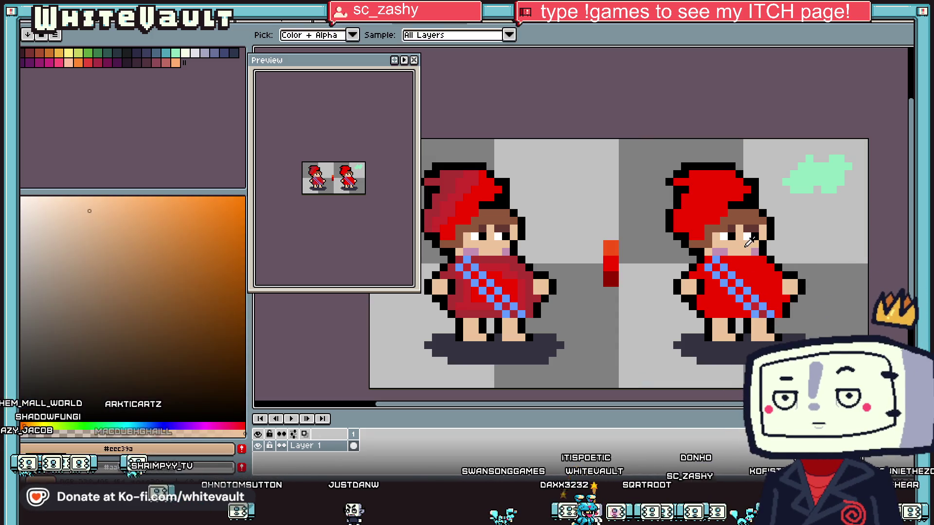
left_click(95, 226)
left_click(110, 226)
left_click(24, 424)
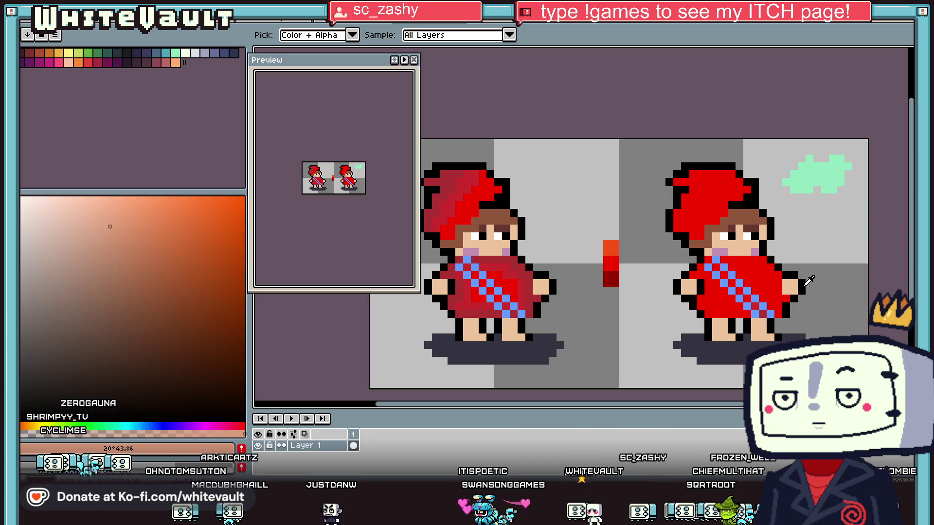
- Repaint the right character's hand in a darker tan
key("b")
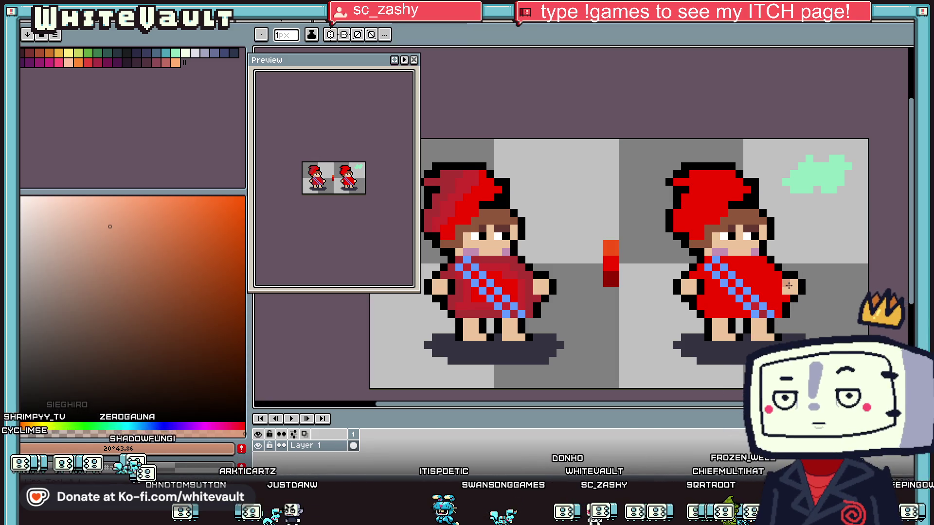
scroll(792, 281, "up", 2)
left_click(127, 241)
mouse_move(778, 283)
left_mouse_down()
mouse_move(798, 305)
mouse_move(800, 285)
left_mouse_up()
scroll(800, 287, "down", 3)
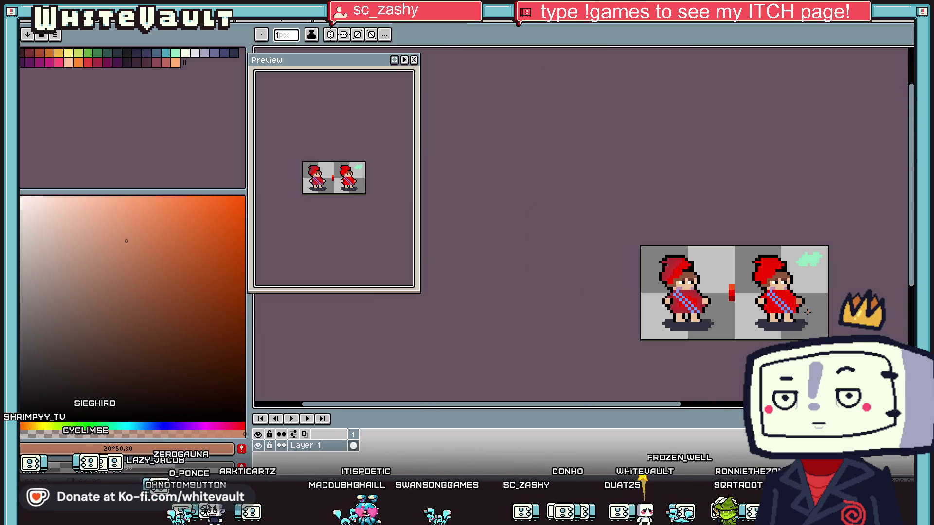
scroll(788, 302, "up", 2)
- Pick the dark red and shade the right character's shoulder, arm and left side
key("g")
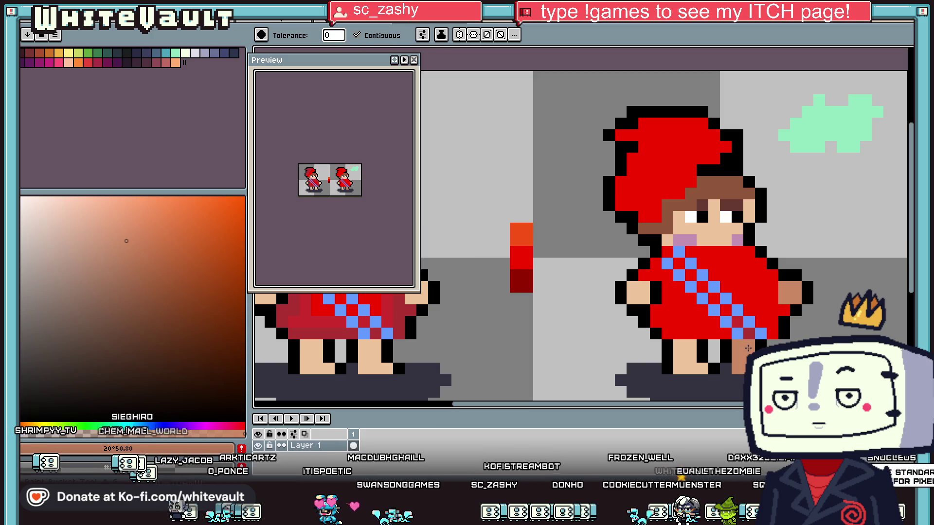
scroll(758, 350, "down", 4)
key("i")
scroll(730, 340, "up", 2)
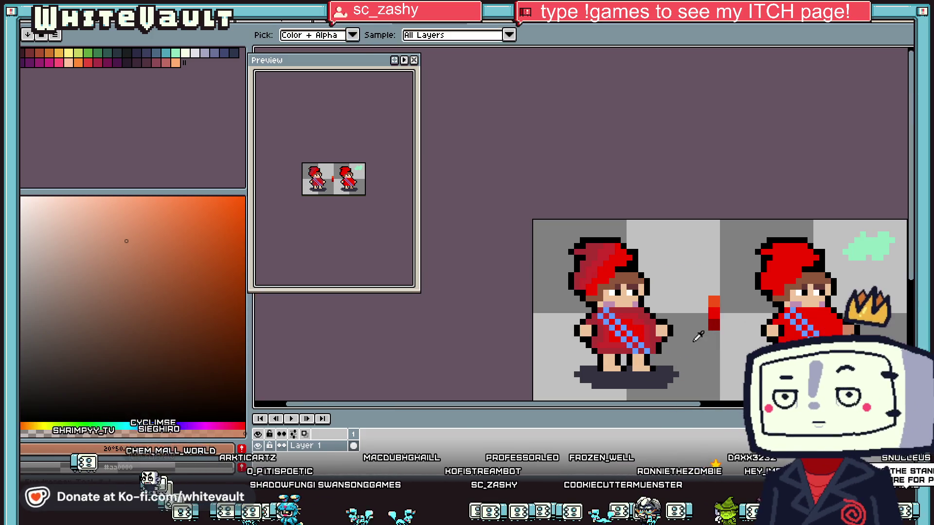
left_click(714, 322)
key("b")
key("i")
left_click(715, 324)
key("b")
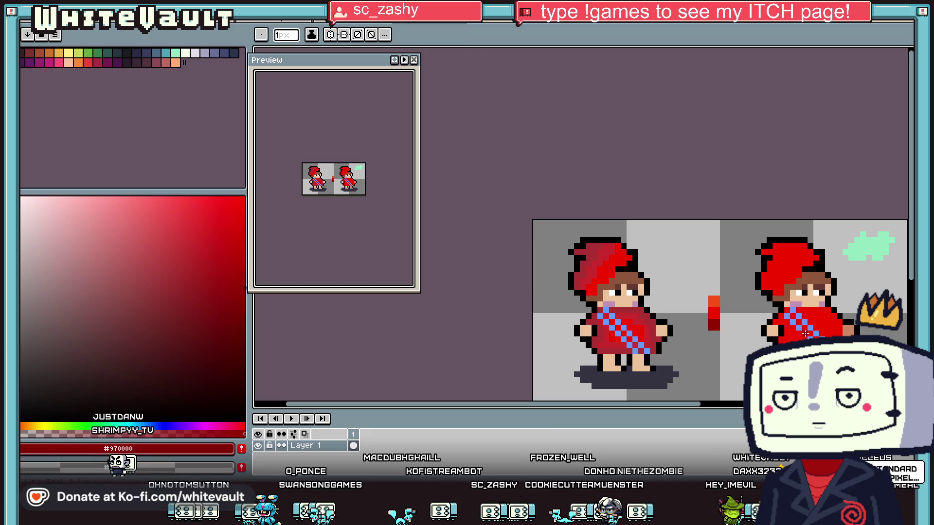
scroll(827, 307, "up", 2)
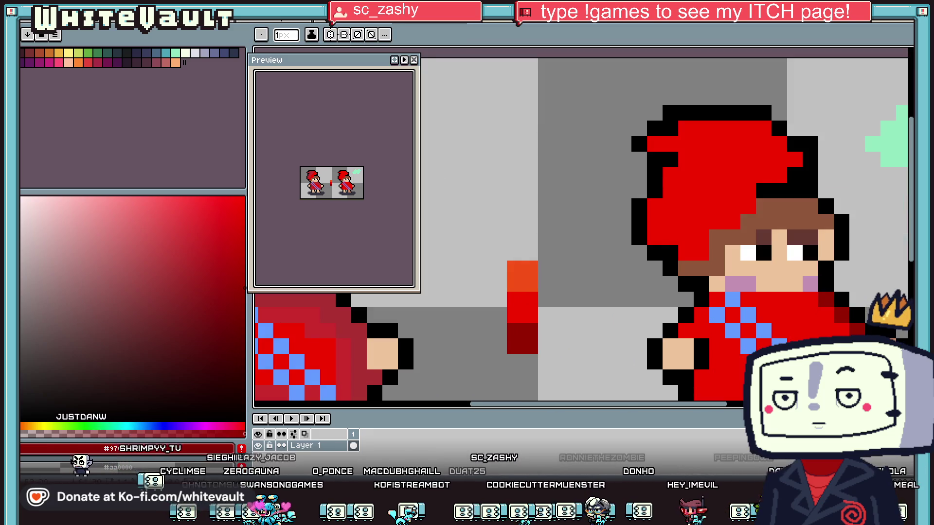
scroll(835, 303, "down", 3)
scroll(835, 302, "up", 2)
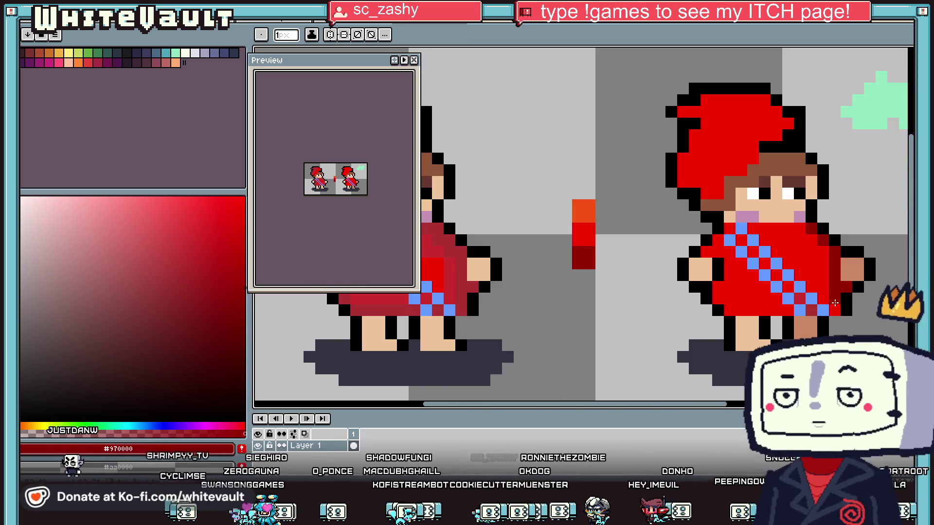
left_click(823, 251)
left_click(716, 296)
mouse_move(716, 296)
left_mouse_down()
mouse_move(729, 275)
mouse_move(729, 306)
mouse_move(742, 311)
left_mouse_up()
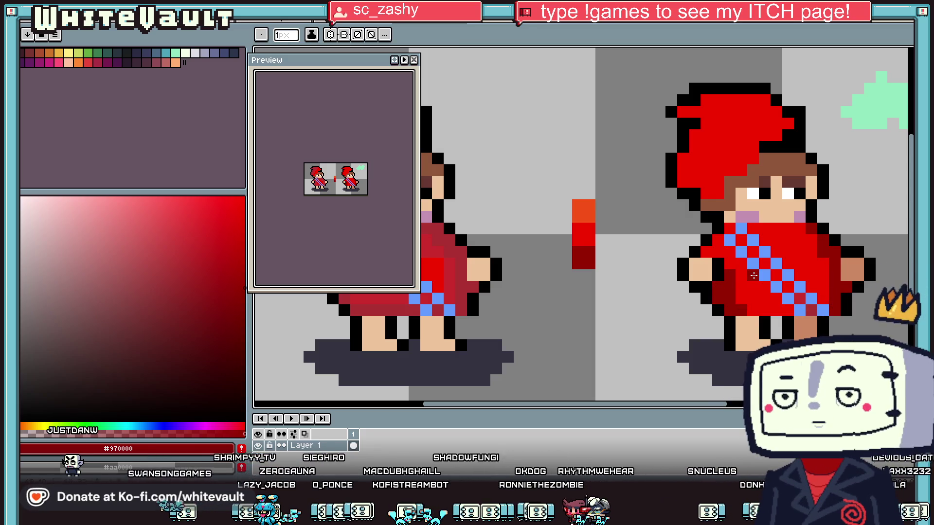
- Add dark red shadow along the robe sash and the hood edge
scroll(793, 305, "down", 2)
scroll(792, 305, "up", 2)
mouse_move(793, 305)
left_mouse_down()
mouse_move(768, 291)
mouse_move(745, 252)
left_mouse_up()
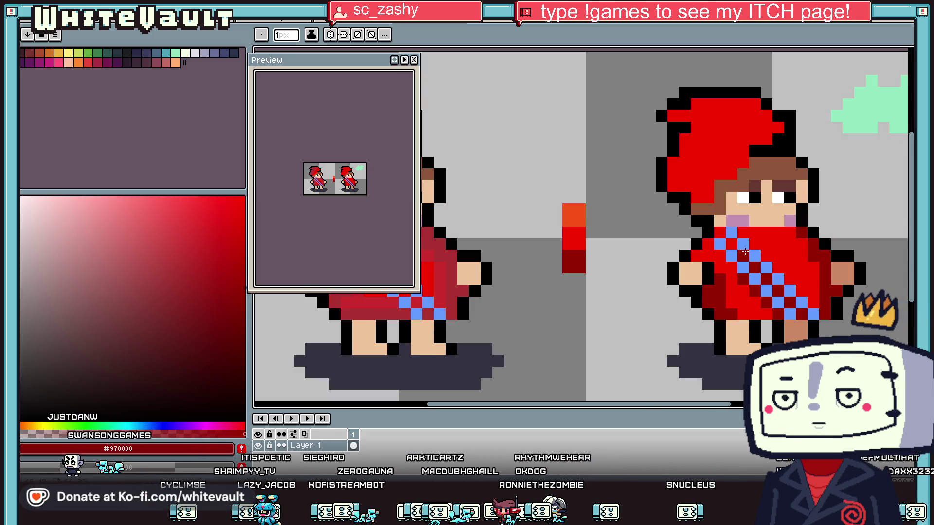
scroll(745, 251, "down", 8)
scroll(686, 273, "up", 7)
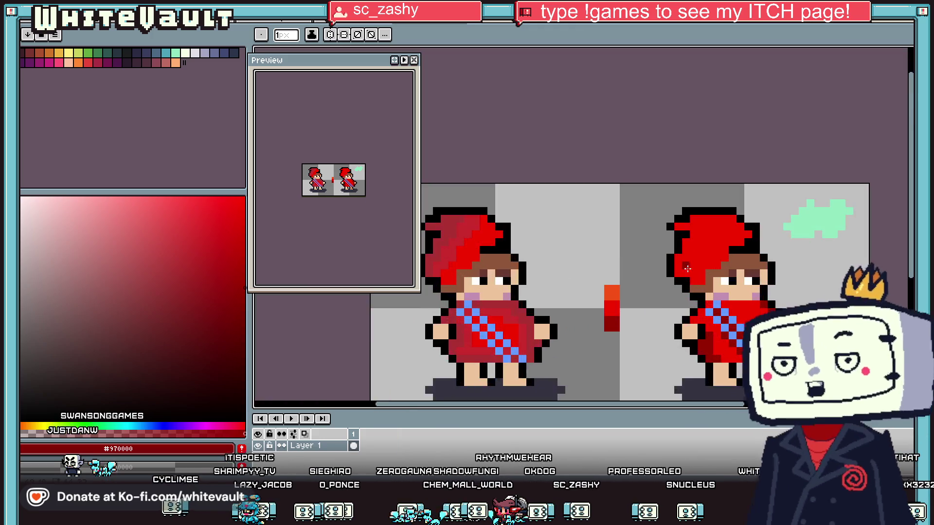
scroll(687, 273, "up", 2)
left_click(666, 282)
left_click(698, 298)
left_click(713, 298)
mouse_move(713, 282)
left_mouse_down()
mouse_move(692, 285)
mouse_move(667, 268)
left_mouse_up()
left_click(543, 316, "alt")
- Add orange highlights to the hood tip and darken two skin pixels with tan
left_click(791, 194)
left_click(806, 205)
left_click(775, 174)
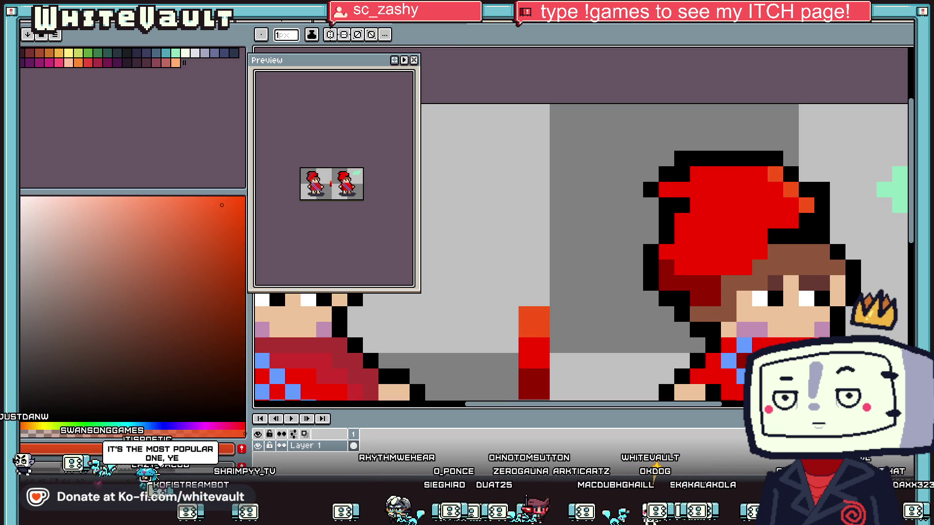
scroll(856, 302, "down", 3)
scroll(861, 299, "up", 2)
left_click(858, 299, "alt")
scroll(758, 271, "up", 1)
left_click_drag(758, 272, 730, 314)
scroll(856, 312, "down", 3)
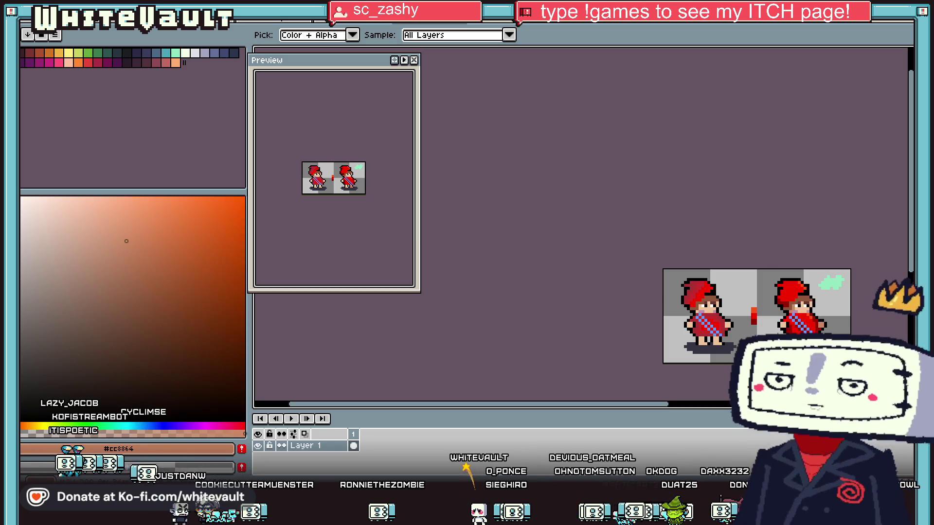
- Choose a muted tone and shift the hue from red to about 40° gold
left_click(151, 262)
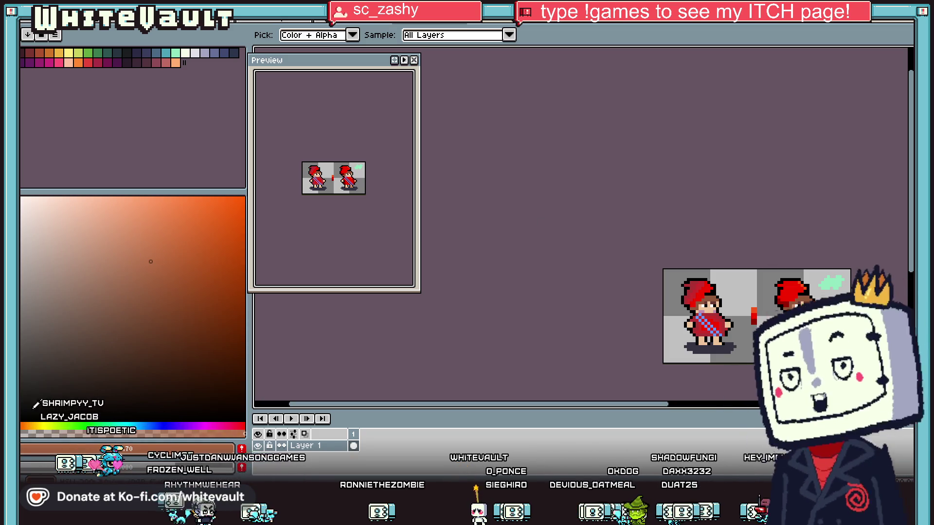
left_click(23, 425)
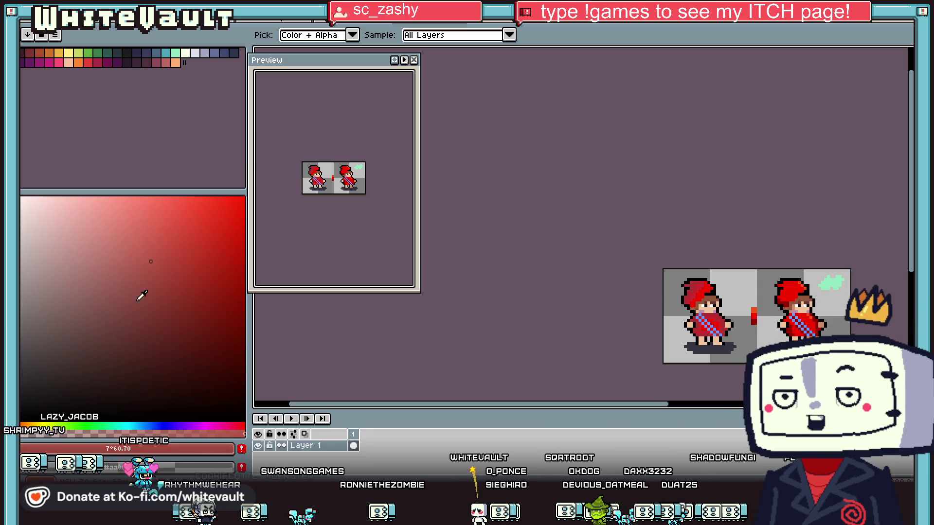
left_click_drag(23, 425, 44, 425)
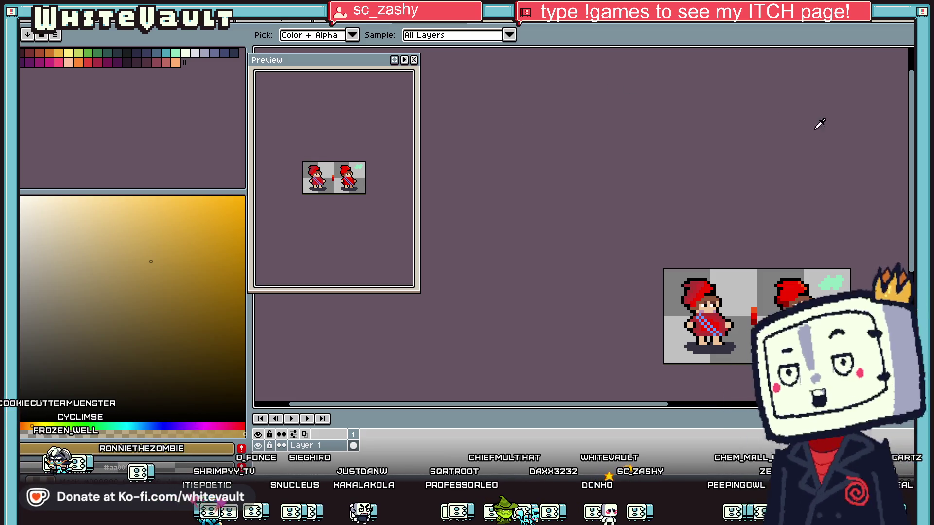
scroll(775, 326, "up", 4)
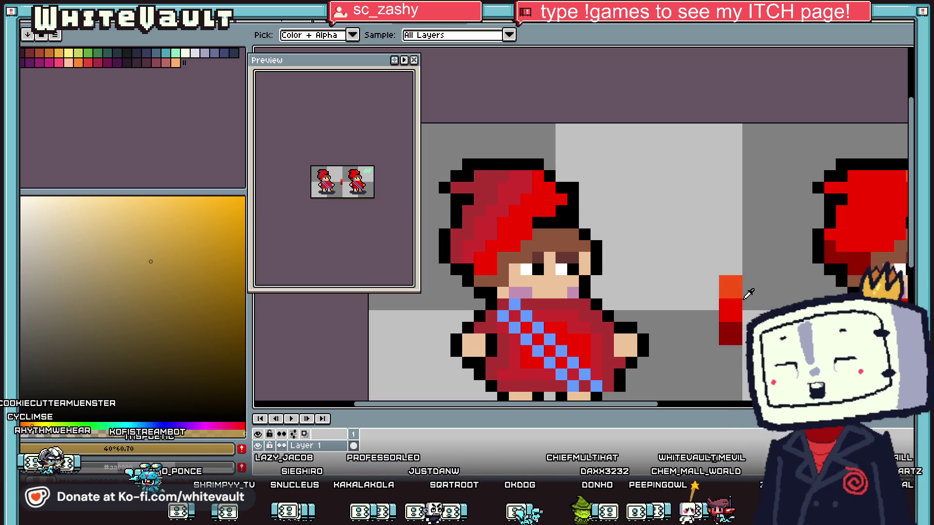
scroll(745, 297, "down", 6)
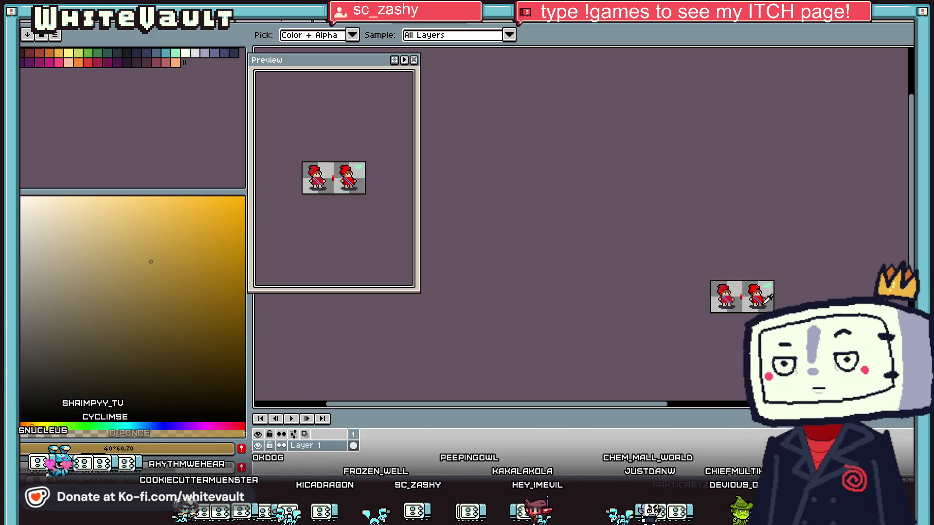
scroll(754, 292, "up", 2)
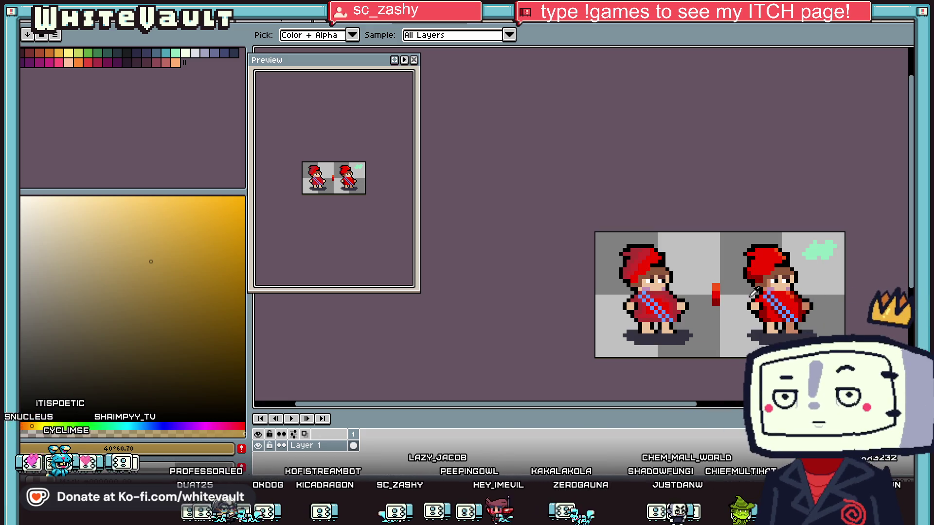
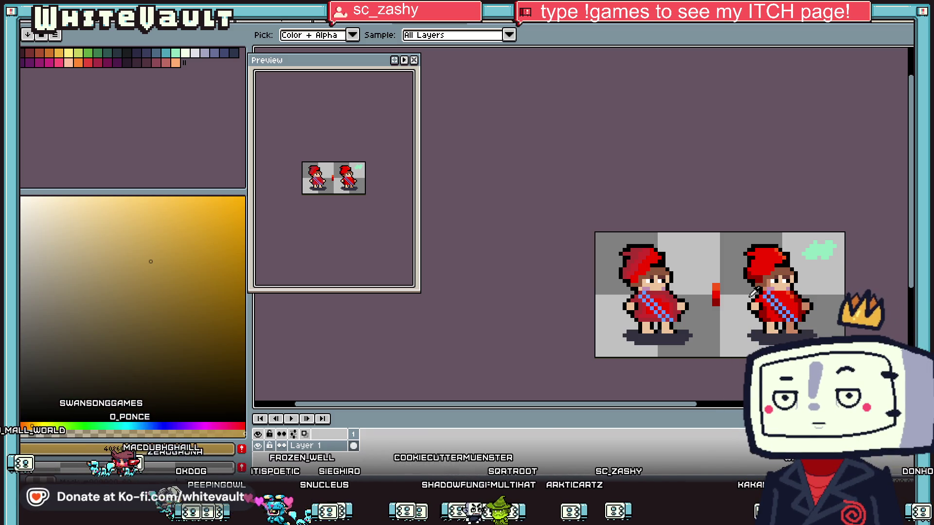
- Add dark brown pixels along the right sprite's hair edge, sampled from the hair
scroll(731, 339, "up", 1)
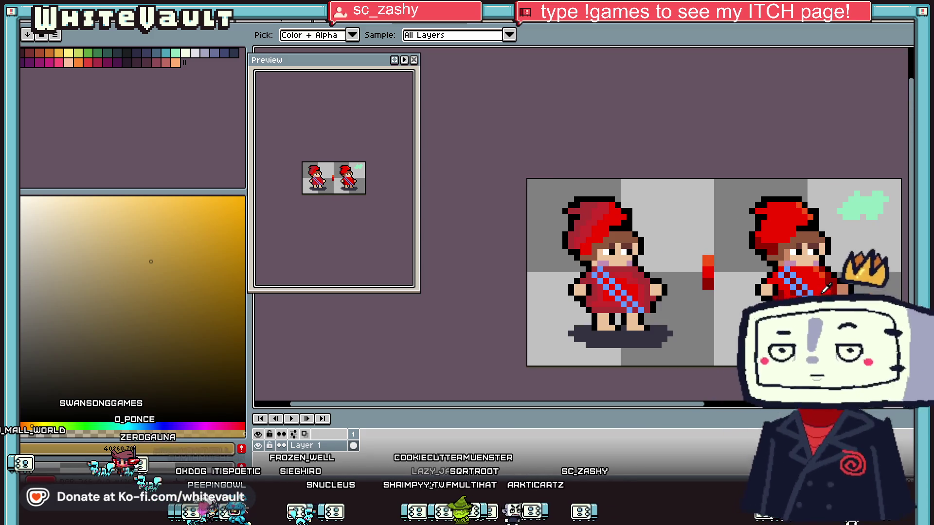
scroll(825, 288, "up", 2)
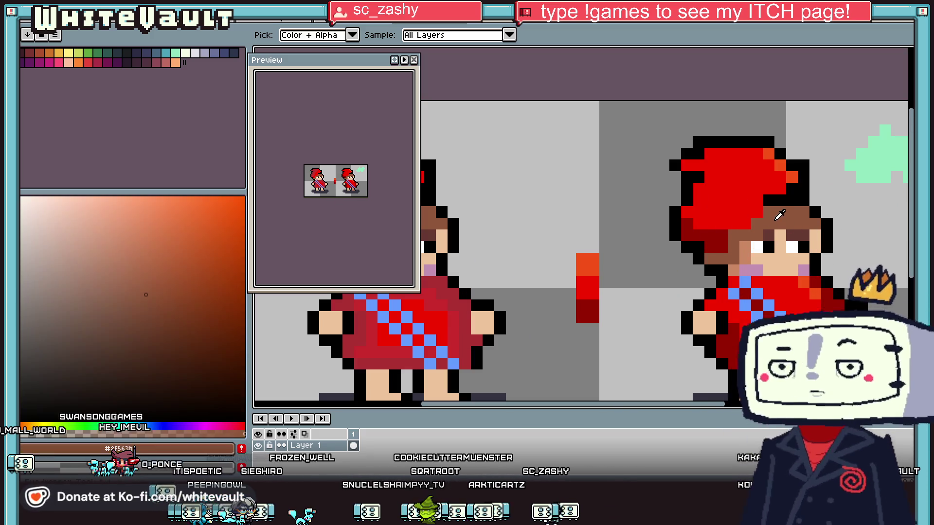
left_click(757, 227, "alt")
scroll(732, 250, "up", 2)
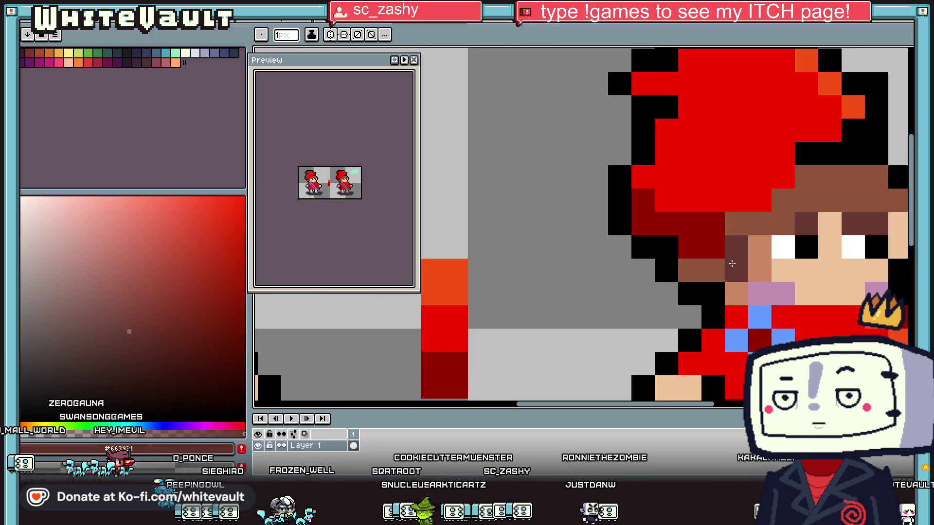
left_click_drag(734, 263, 726, 221)
scroll(734, 237, "down", 3)
scroll(759, 229, "up", 2)
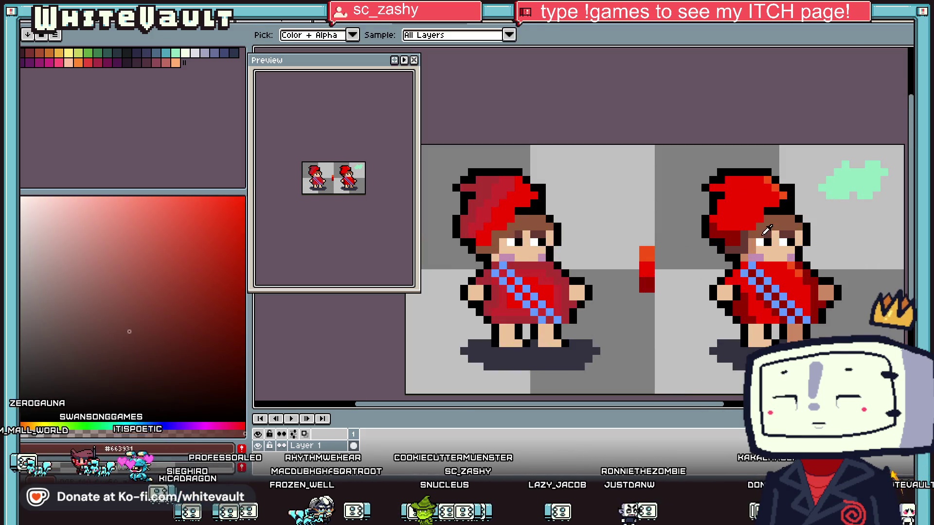
- Erase the stray outline pixel at the top-left of the hat
key("i")
scroll(781, 202, "down", 3)
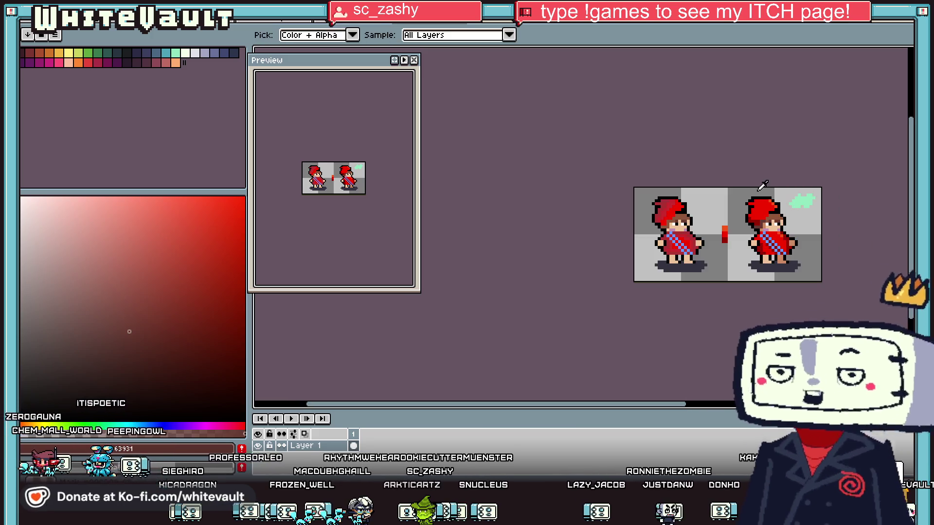
scroll(779, 210, "up", 6)
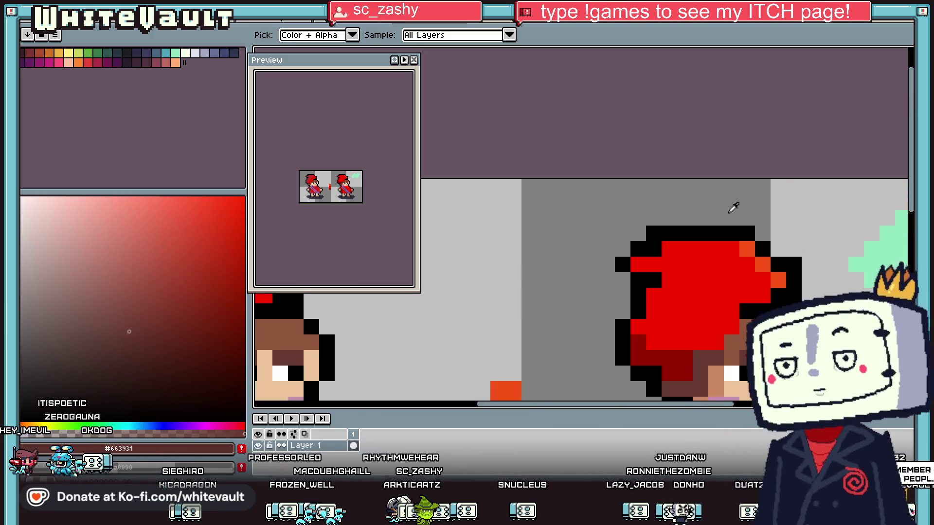
left_click(827, 287)
key("b")
left_click(616, 243)
- Inspect the touched-up sprite up close, alternating between the eyedropper and pencil
key("i")
scroll(678, 244, "down", 3)
scroll(662, 248, "up", 2)
key("b")
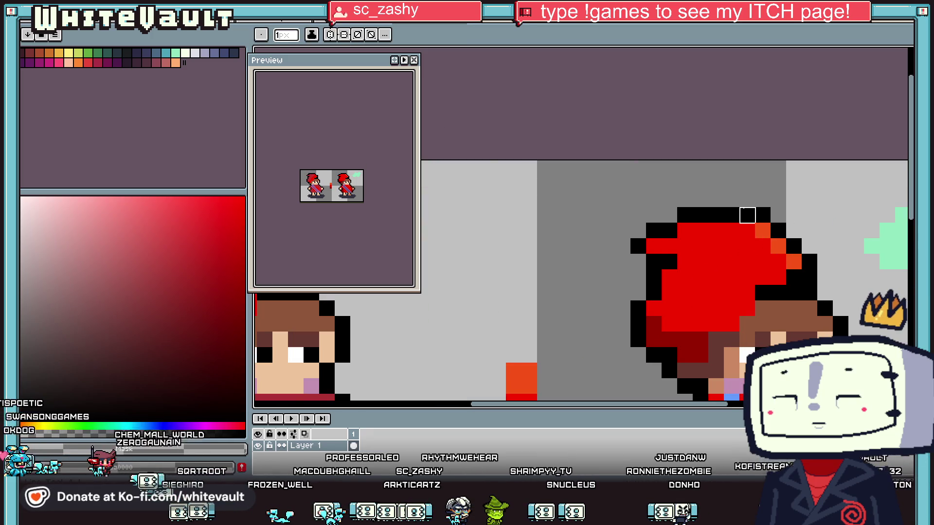
scroll(776, 237, "down", 2)
scroll(731, 269, "up", 2)
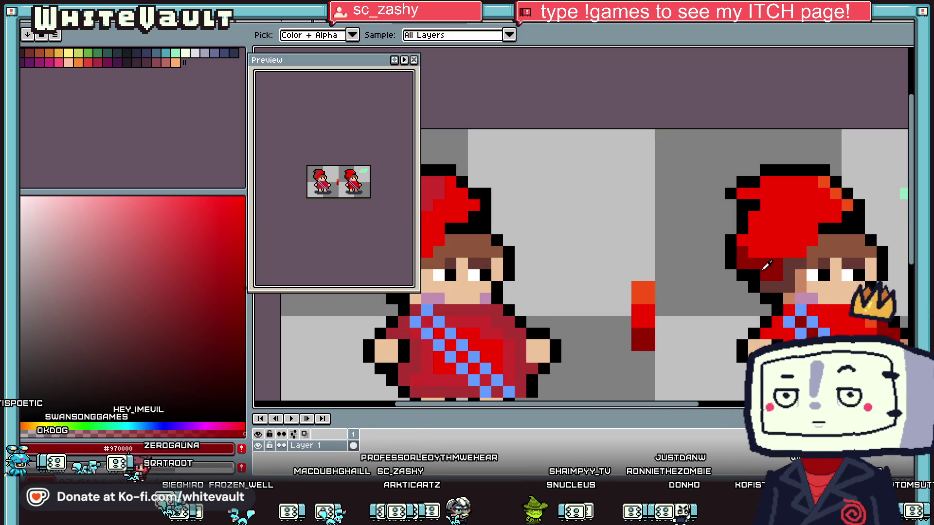
key("i")
key("b")
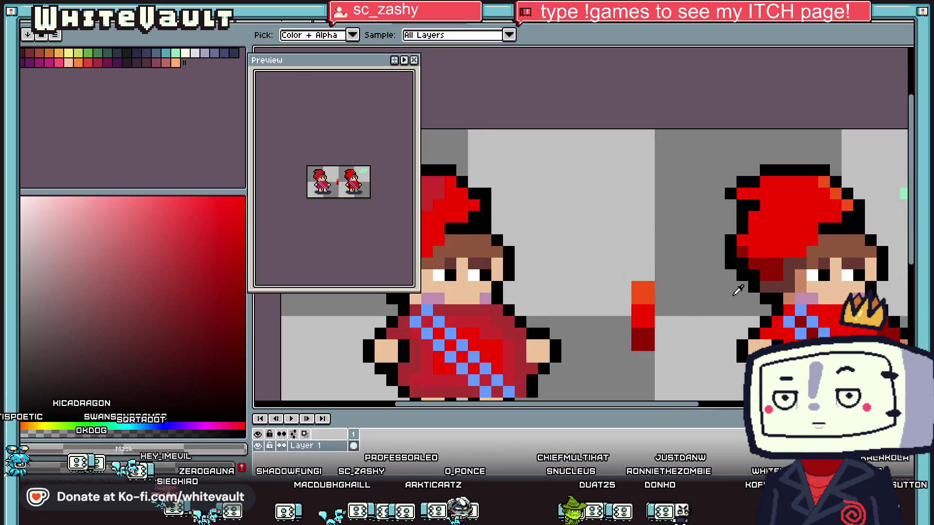
scroll(731, 264, "down", 3)
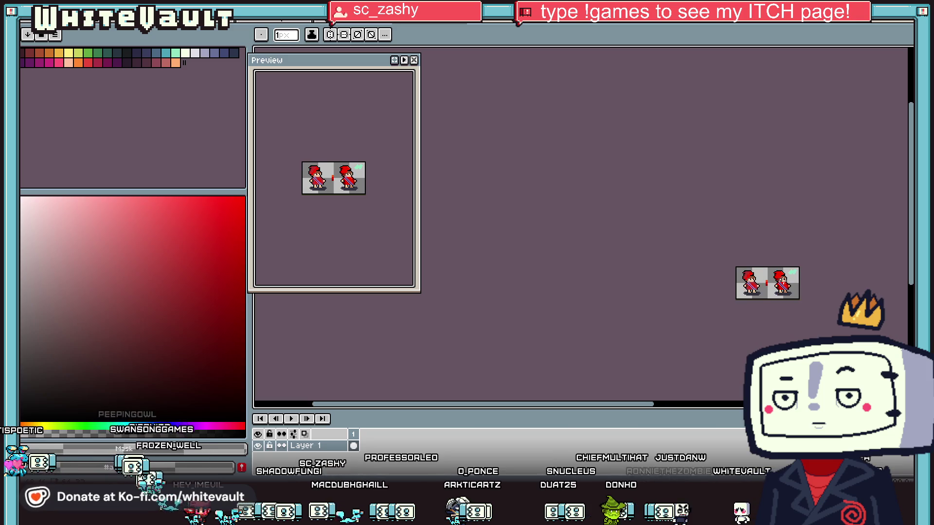
key("i")
scroll(794, 281, "up", 3)
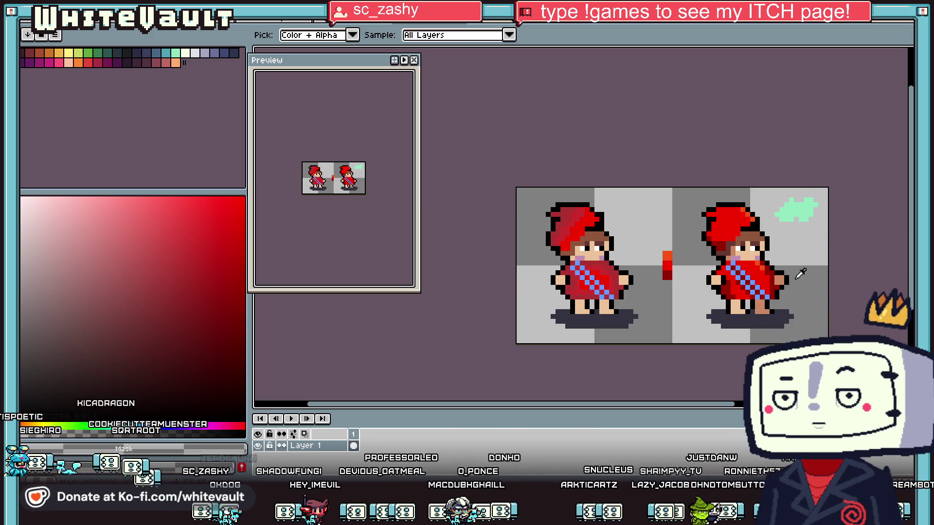
- Repaint two sash pixels in a darker shade of blue
scroll(751, 262, "up", 3)
left_click(768, 294)
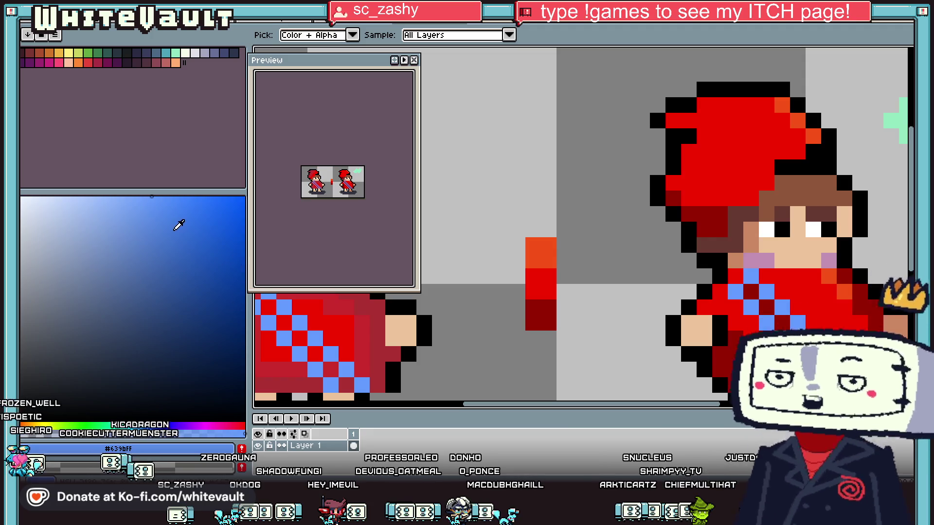
left_click(188, 237)
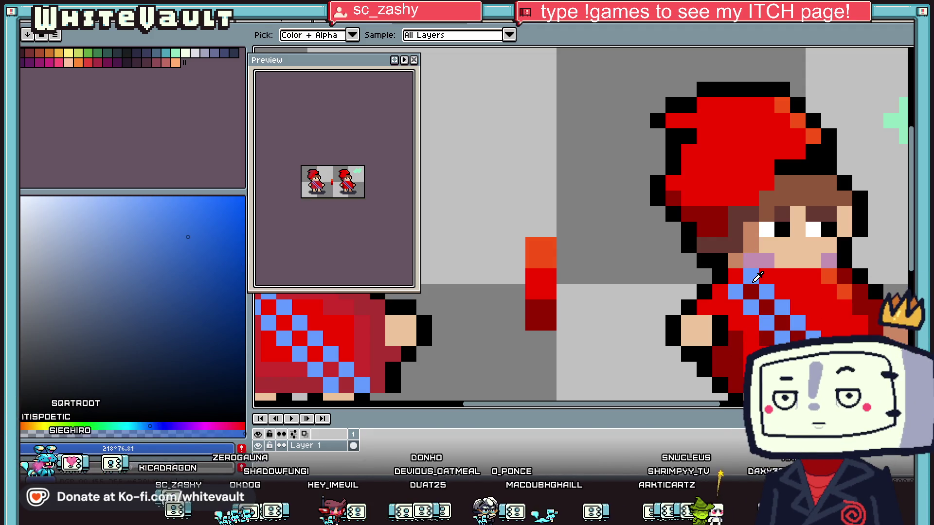
key("b")
left_click_drag(751, 276, 767, 292)
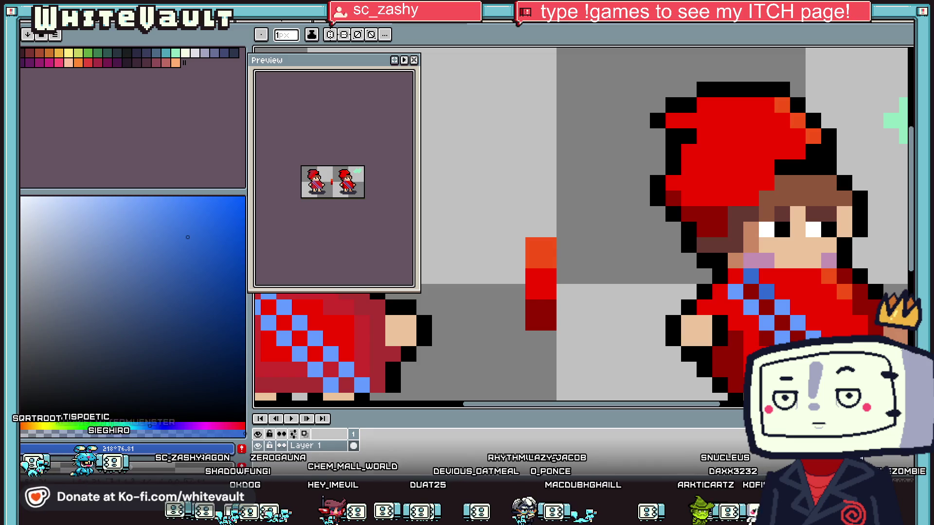
- Paint one sash pixel in the robe's dark red
key("i")
scroll(793, 333, "down", 3)
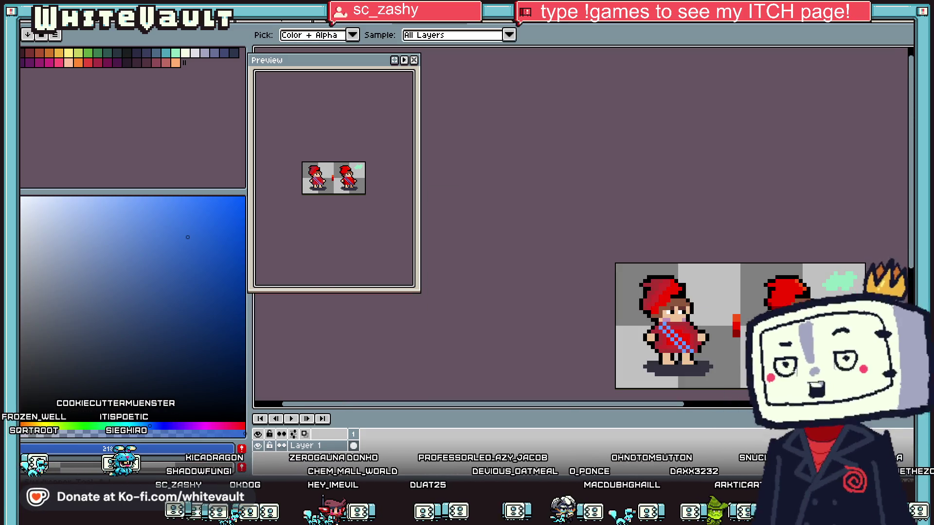
scroll(792, 333, "up", 3)
left_click(791, 336)
key("b")
scroll(771, 329, "up", 2)
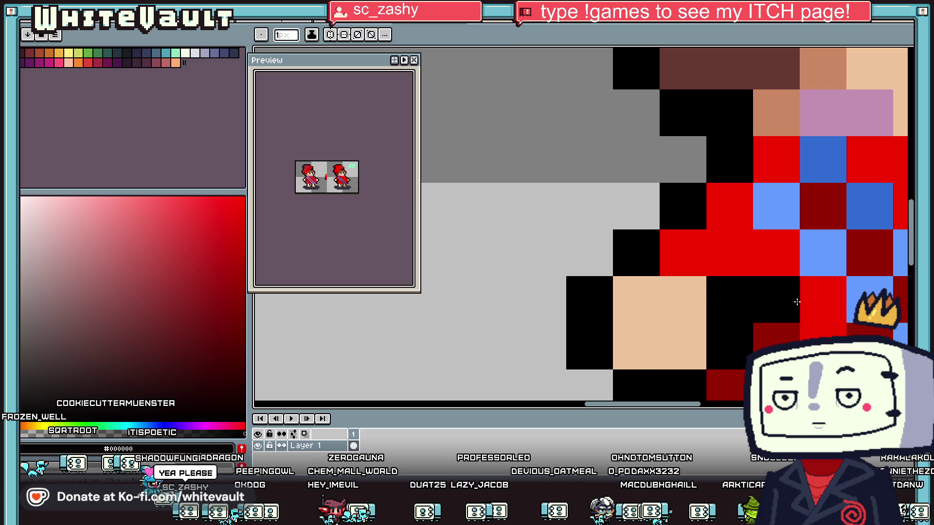
left_click(771, 261)
- Paint two leg pixels in the tan skin colour #cc8864
scroll(803, 269, "down", 5)
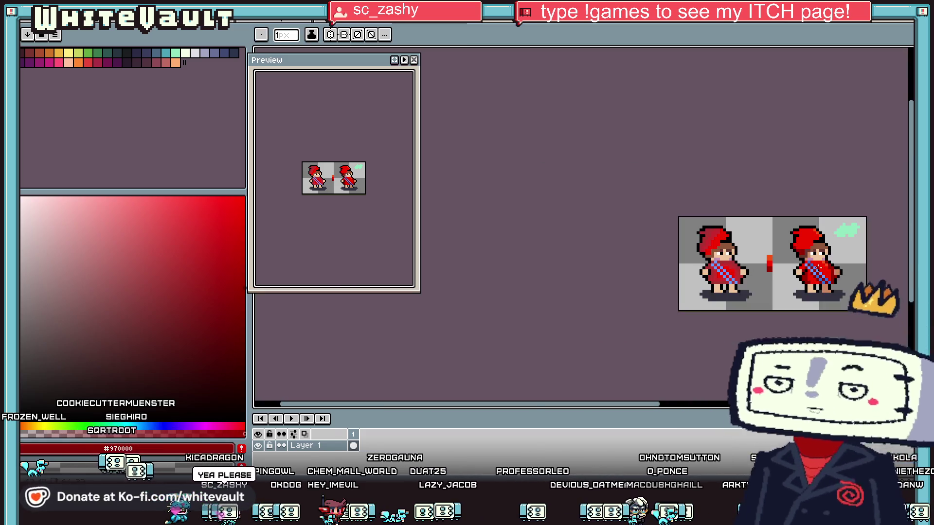
scroll(836, 268, "up", 1)
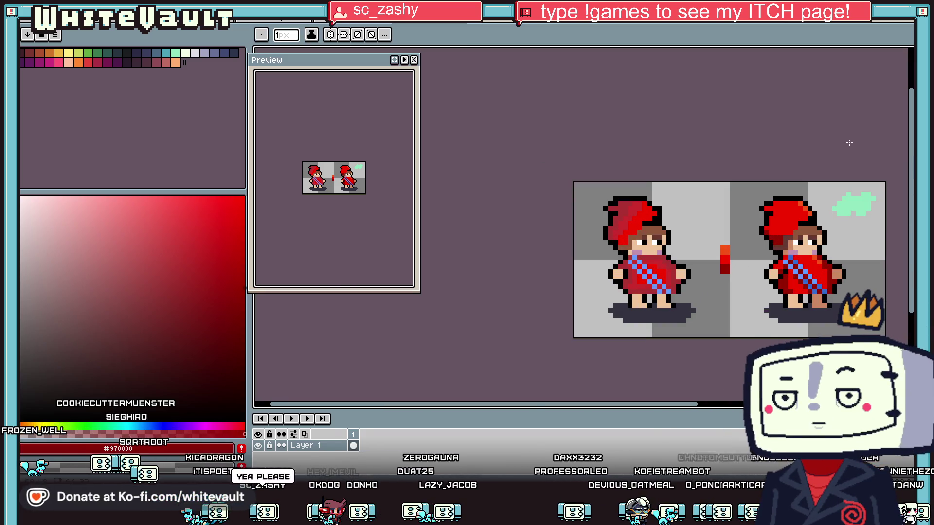
key("i")
scroll(818, 296, "up", 2)
left_click(818, 297)
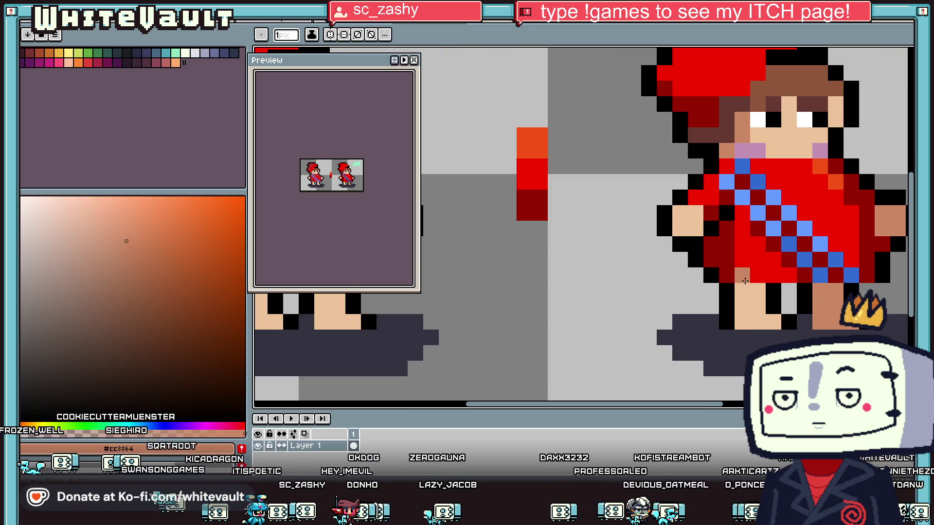
left_click_drag(742, 291, 758, 291)
left_click(806, 306, "alt")
- Add darker tan shading pixels on the leg and right arm, plus a tan pixel beside the eyebrow
key("i")
scroll(827, 311, "down", 2)
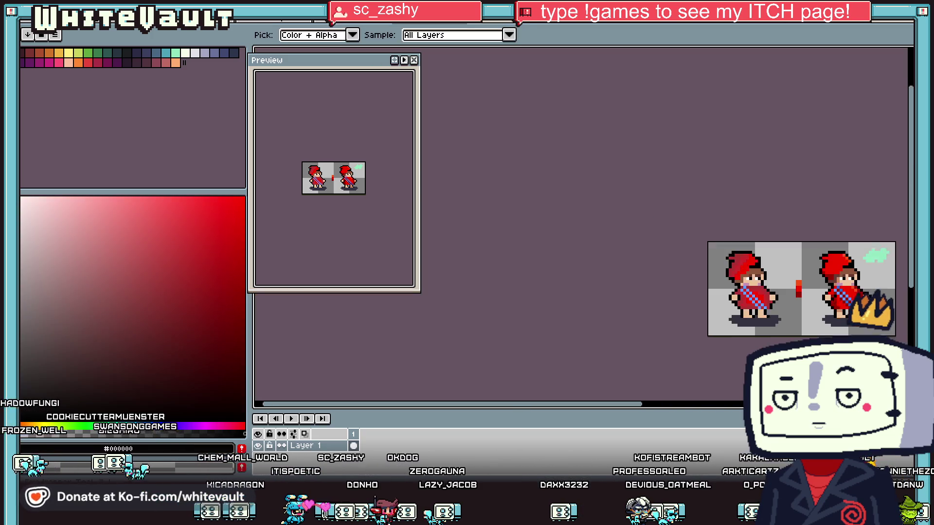
scroll(827, 306, "up", 3)
left_click(784, 301)
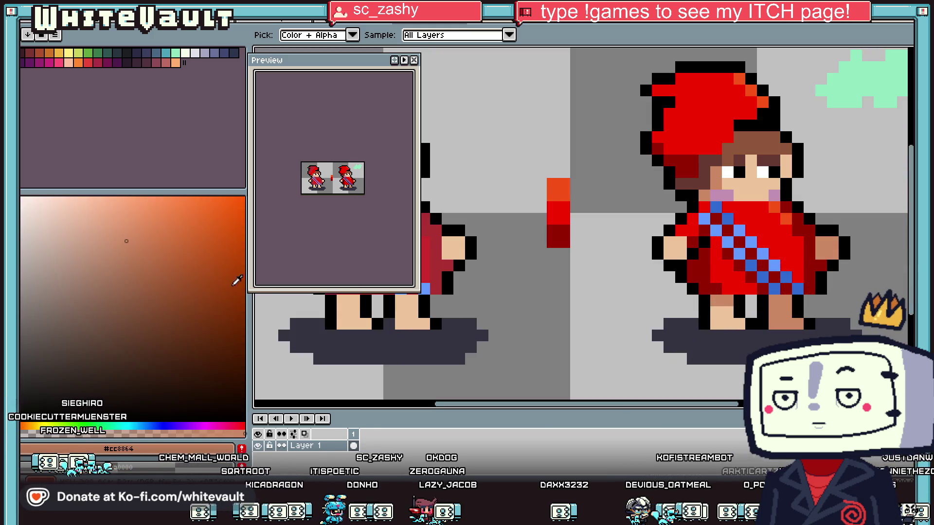
left_click(169, 257)
key("b")
left_click(777, 297)
left_click(820, 253)
left_click(783, 163)
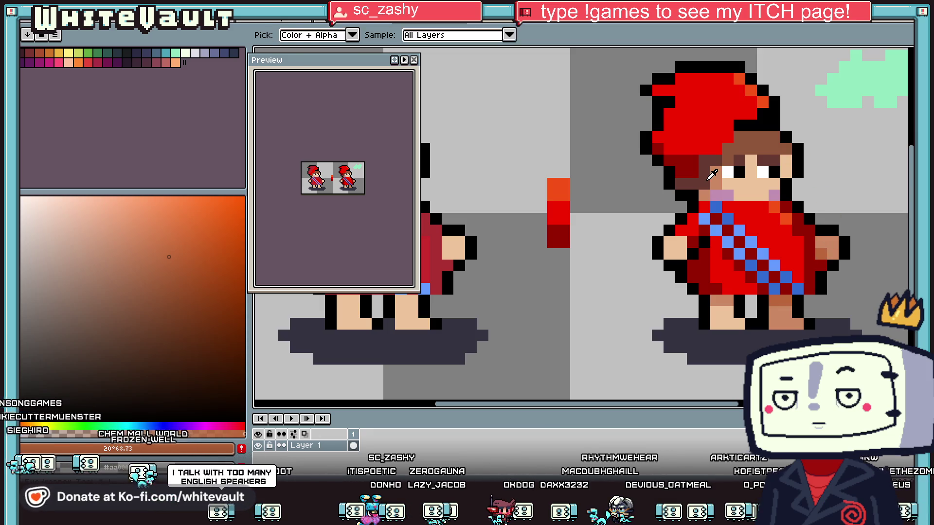
- Sample the pink cheek colour and select the whole sprite
scroll(743, 214, "down", 3)
scroll(743, 214, "up", 3)
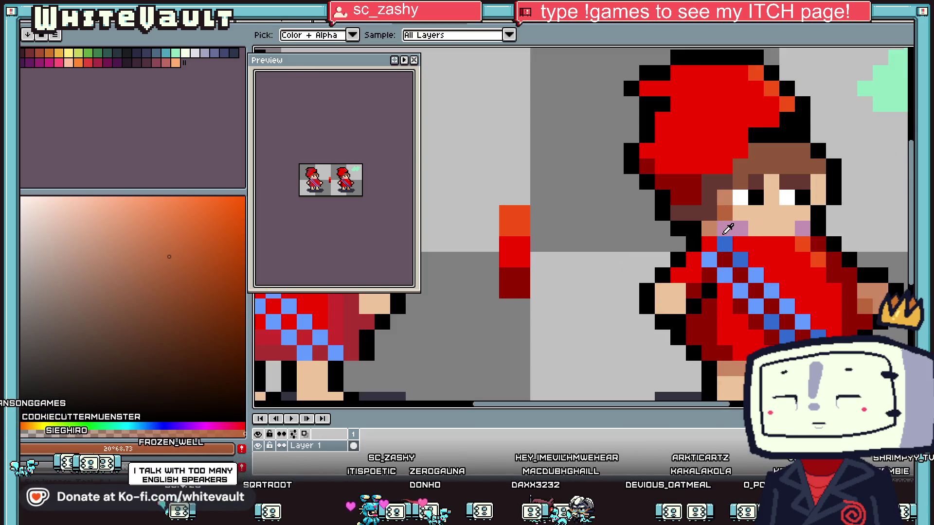
left_click(734, 223, "alt")
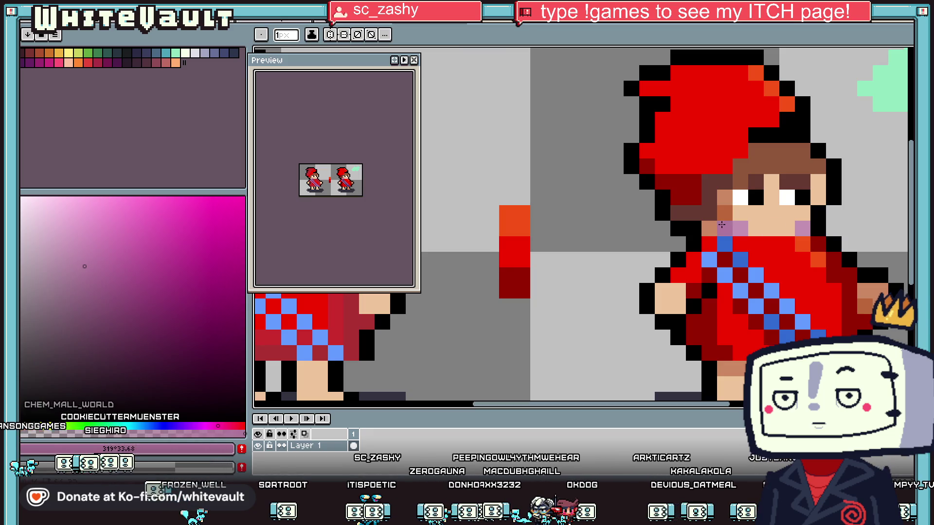
scroll(839, 240, "down", 3)
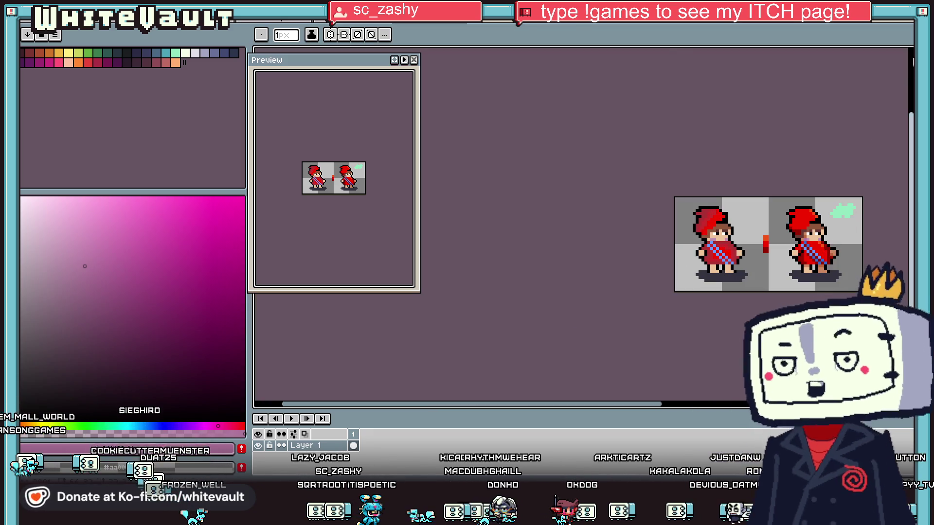
key("ctrl+a")
- Select and lift both characters, then cycle the document tabs to the portrait sheet
left_click_drag(851, 264, 703, 264)
left_click(702, 264)
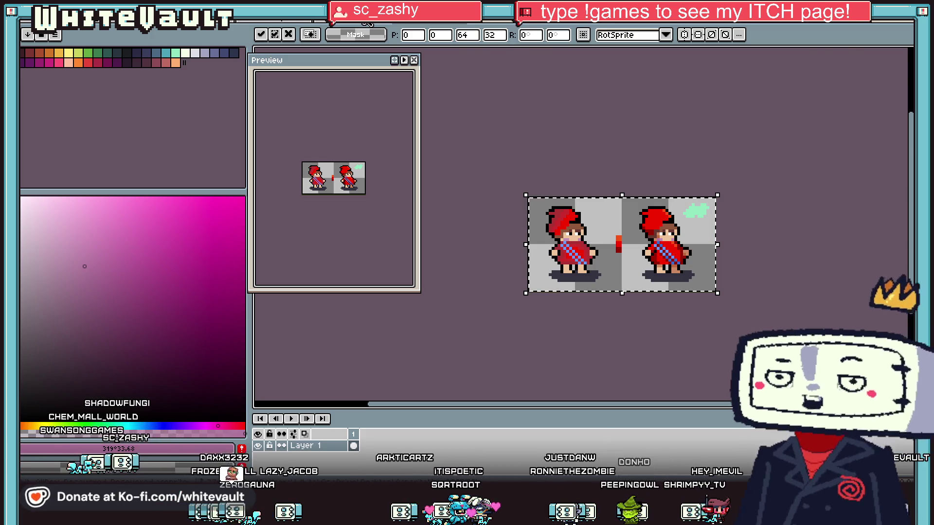
left_click(358, 25)
left_click(282, 26)
left_click(195, 26)
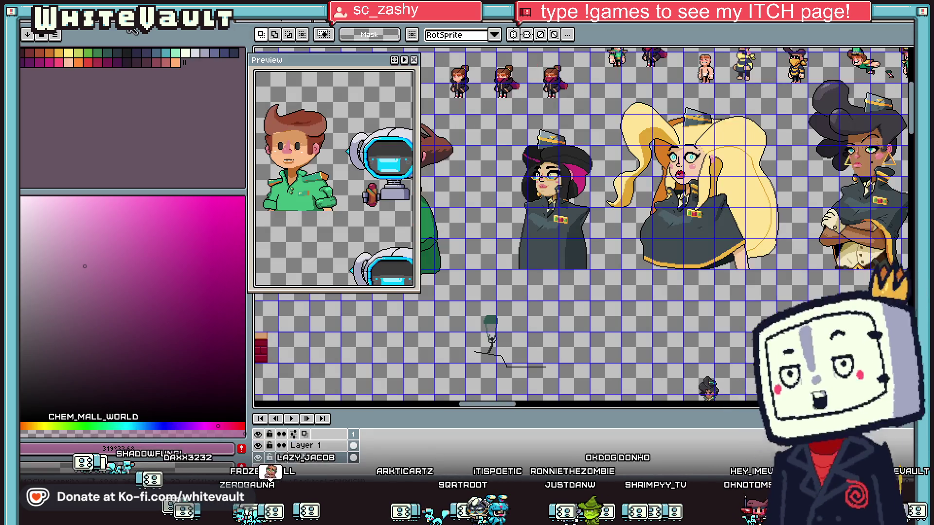
- Switch to the tab holding the numbered hooded-character row and isometric tiles
left_click(133, 29)
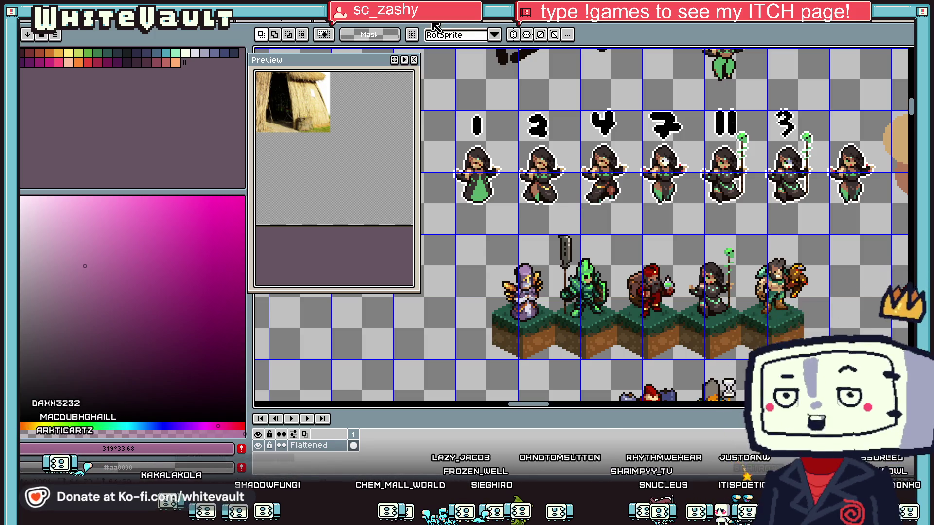
- Paste the copied characters with Ctrl+V and switch to the creature sprite sheet
key("ctrl+v")
left_click(287, 25)
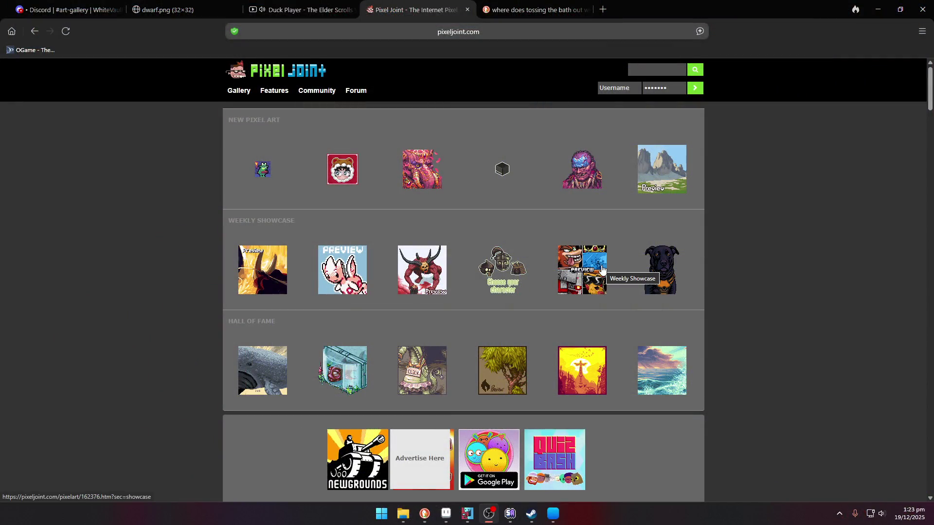
- Scroll the Pixel Joint home page and open the demon thumbnail in Weekly Showcase
scroll(748, 249, "down", 1)
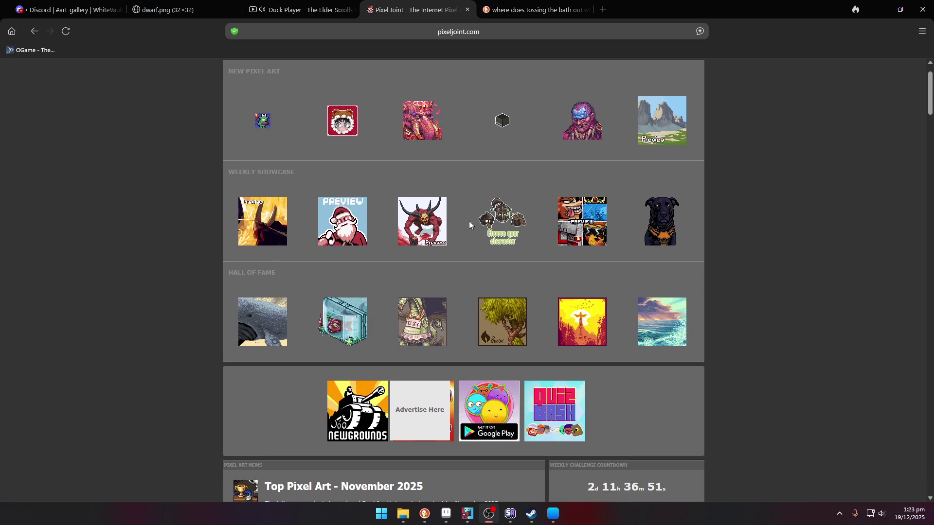
left_click(433, 224)
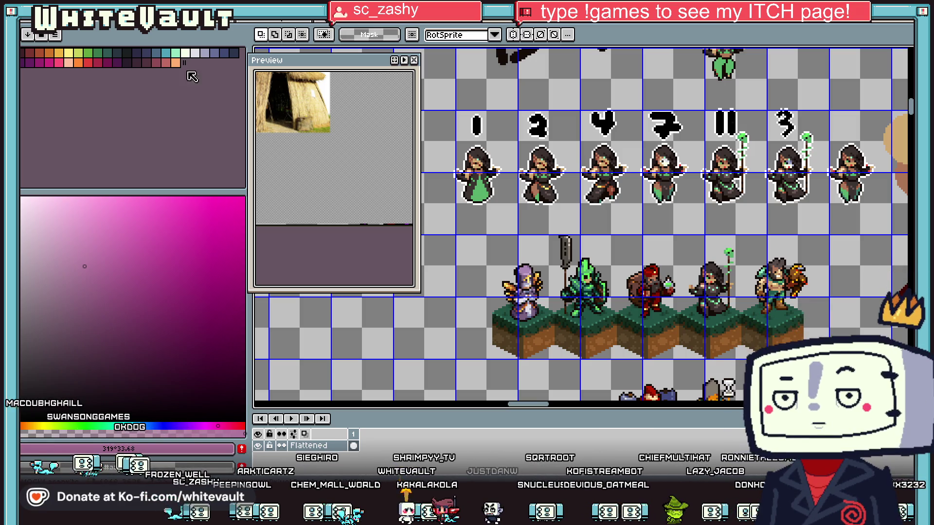
- Zoom out and back in on the crow and hooded villager by the thatched hut
scroll(496, 214, "down", 3)
scroll(672, 332, "up", 2)
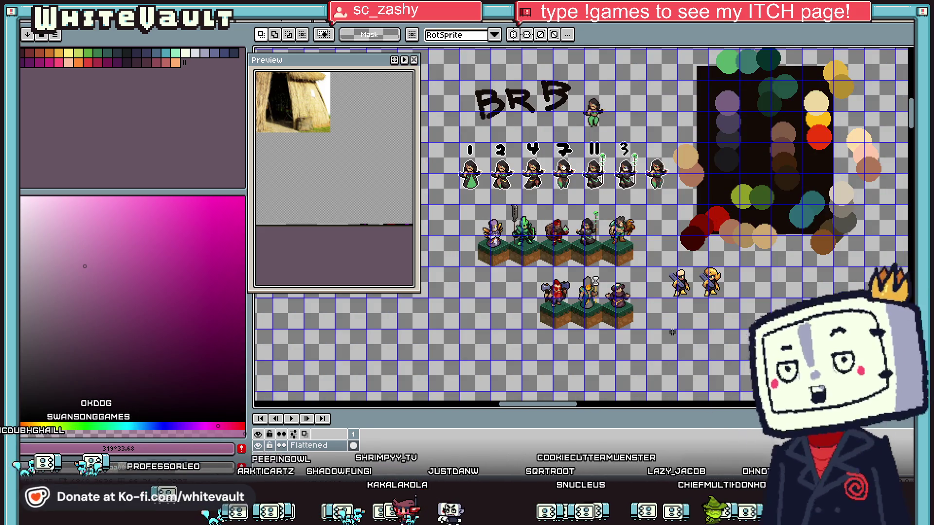
scroll(794, 173, "down", 3)
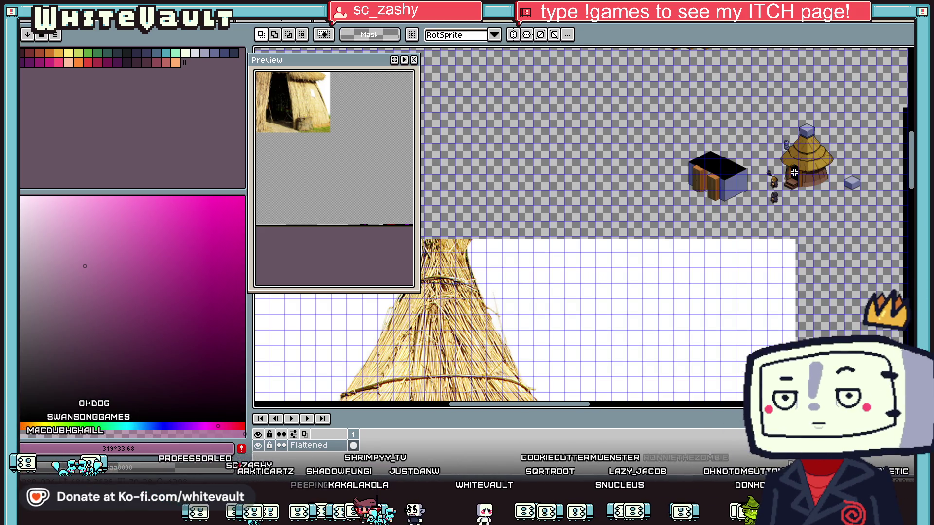
scroll(794, 173, "up", 3)
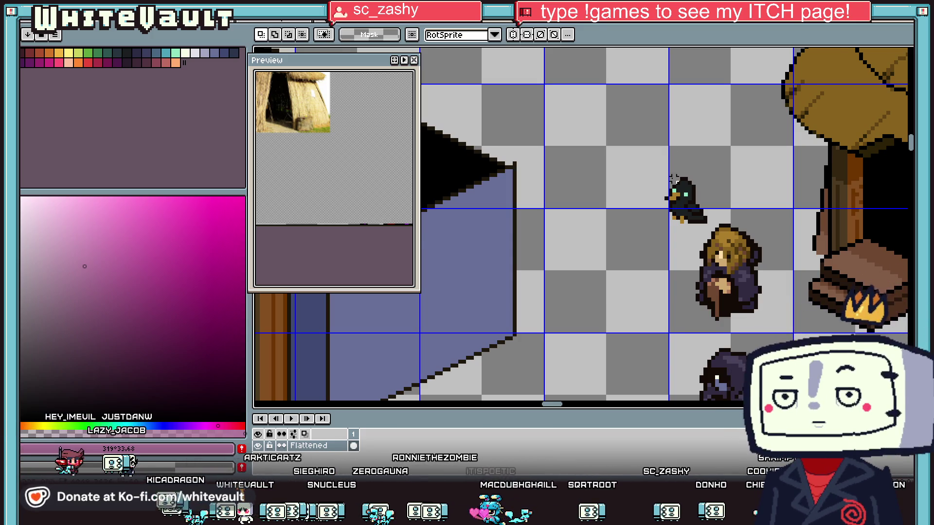
- Draw the cat's two legs and body line in the crow's dark colour
key("i")
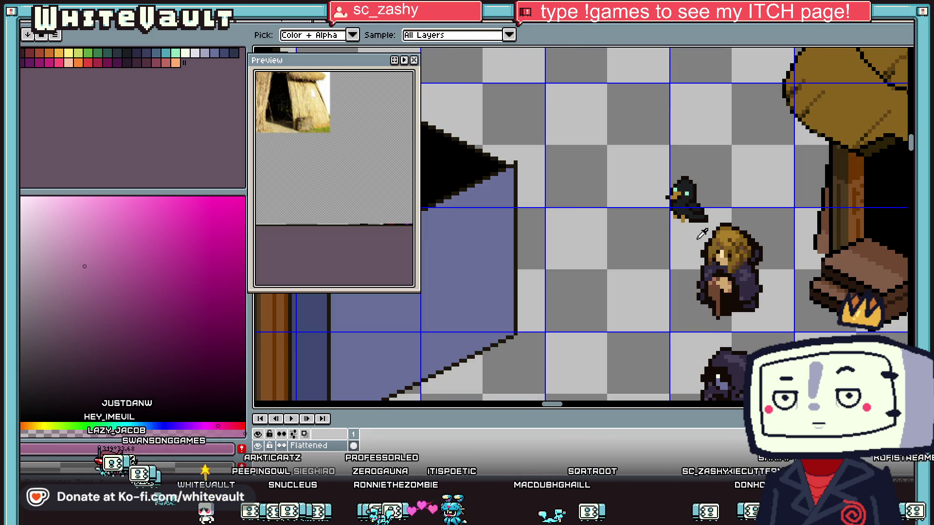
scroll(708, 270, "up", 1)
left_click(675, 174)
key("b")
scroll(613, 317, "up", 2)
mouse_move(600, 311)
left_mouse_down()
mouse_move(601, 245)
mouse_move(613, 237)
left_mouse_up()
left_click_drag(643, 273, 645, 327)
mouse_move(615, 264)
left_mouse_down()
mouse_move(709, 248)
mouse_move(709, 212)
mouse_move(655, 198)
mouse_move(631, 203)
mouse_move(647, 222)
left_mouse_up()
- Bucket-fill the cat's body dark and add another leg on the right
key("g")
left_click(660, 233)
left_click(623, 248)
key("i")
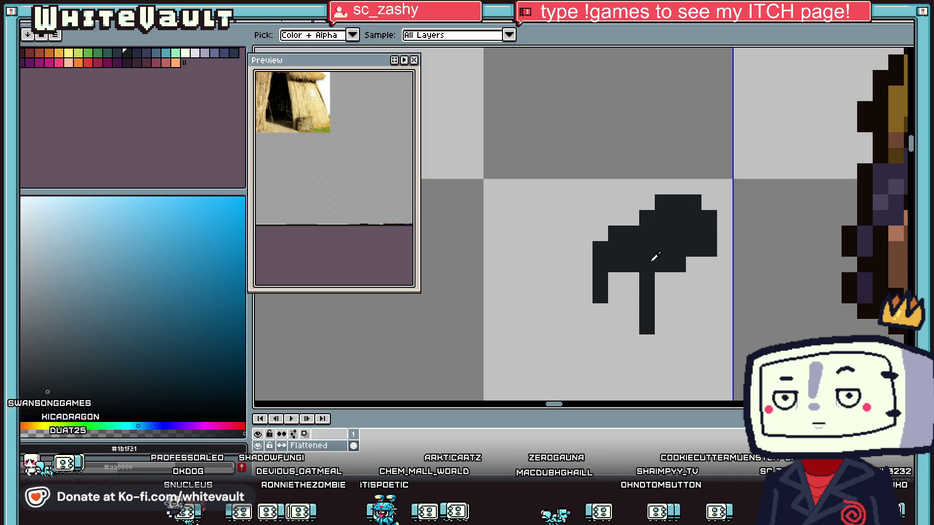
key("b")
left_click_drag(709, 262, 708, 299)
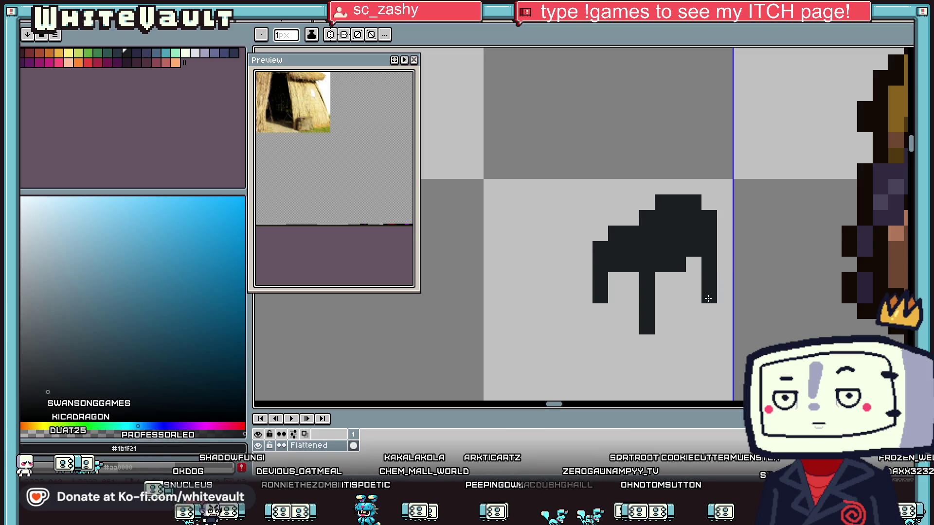
- Place a mint-green eye pixel on the cat using the crow's eye colour
scroll(675, 309, "down", 2)
key("i")
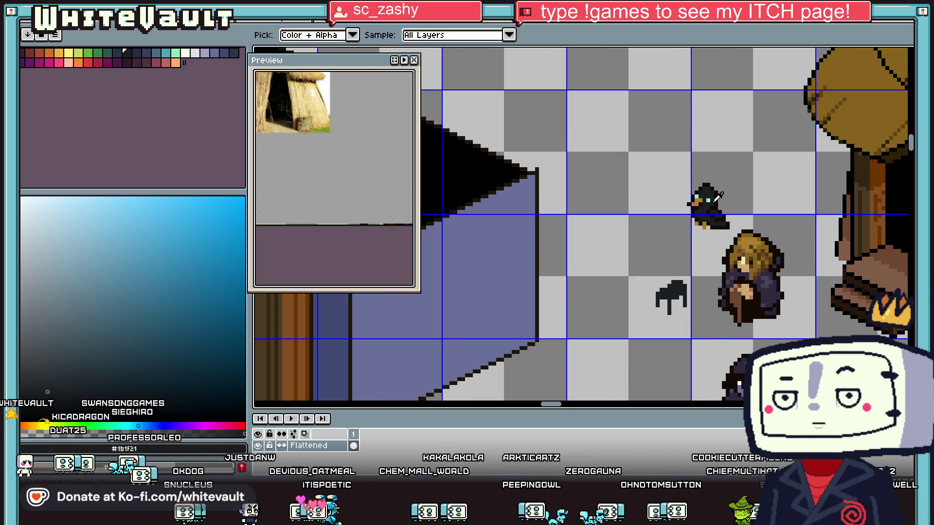
scroll(648, 307, "up", 2)
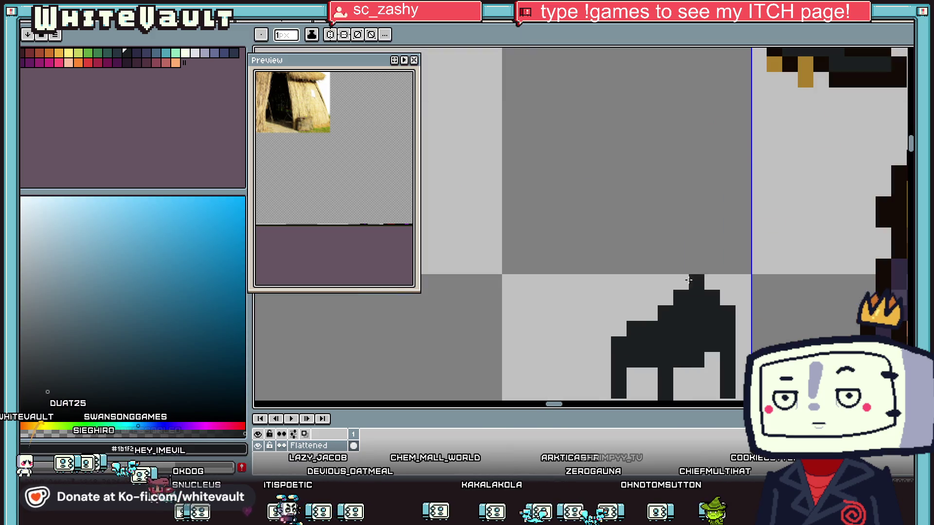
scroll(730, 202, "down", 2)
left_click(761, 119)
key("b")
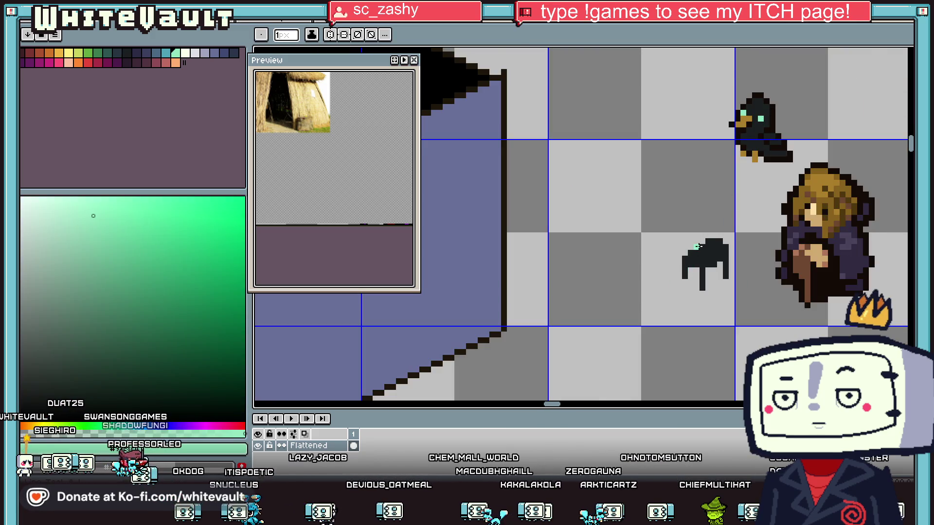
scroll(696, 247, "up", 2)
left_click(669, 234)
- Draw the cat's head outline above the body and fill it dark
left_click(673, 257, "alt")
mouse_move(674, 257)
left_mouse_down()
mouse_move(647, 246)
mouse_move(656, 219)
mouse_move(691, 210)
mouse_move(708, 225)
mouse_move(703, 237)
left_mouse_up()
key("g")
left_click(700, 235)
scroll(701, 235, "up", 2)
- Erase the head's stray left column and corner pixel, then touch up the mint eye
key("e")
mouse_move(579, 239)
left_mouse_down()
mouse_move(580, 191)
mouse_move(608, 171)
left_mouse_up()
left_click(626, 224, "alt")
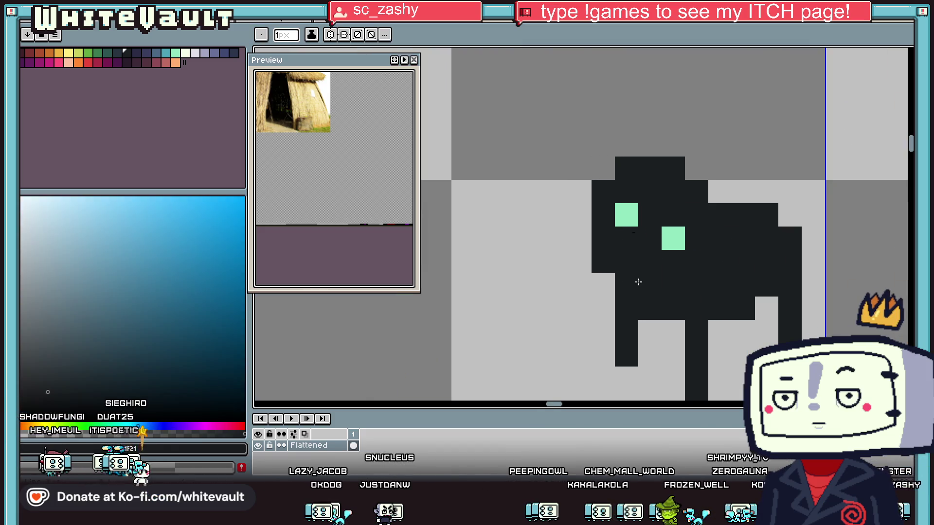
left_click(678, 237, "alt")
scroll(687, 239, "down", 2)
- Outline the cat's upper left in near-black and add a mint eye pixel
scroll(687, 239, "down", 2)
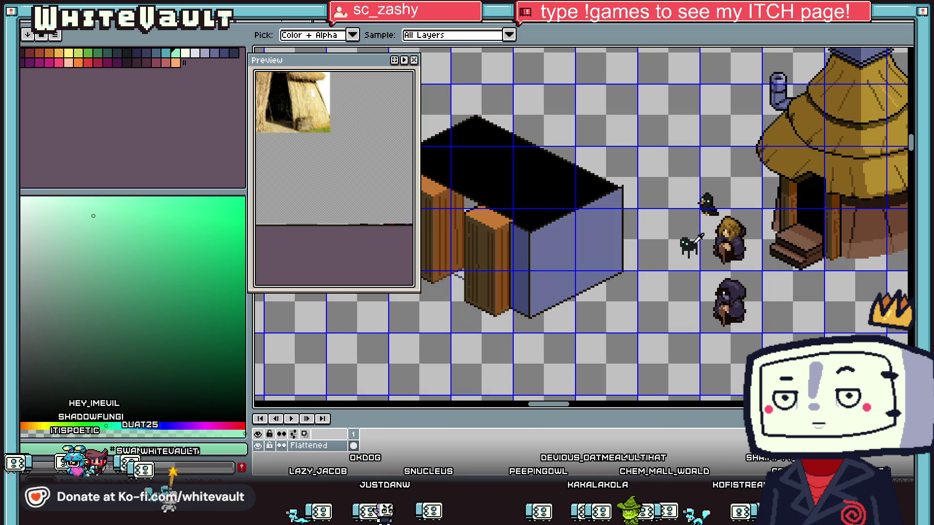
scroll(690, 241, "up", 4)
left_click(647, 221, "alt")
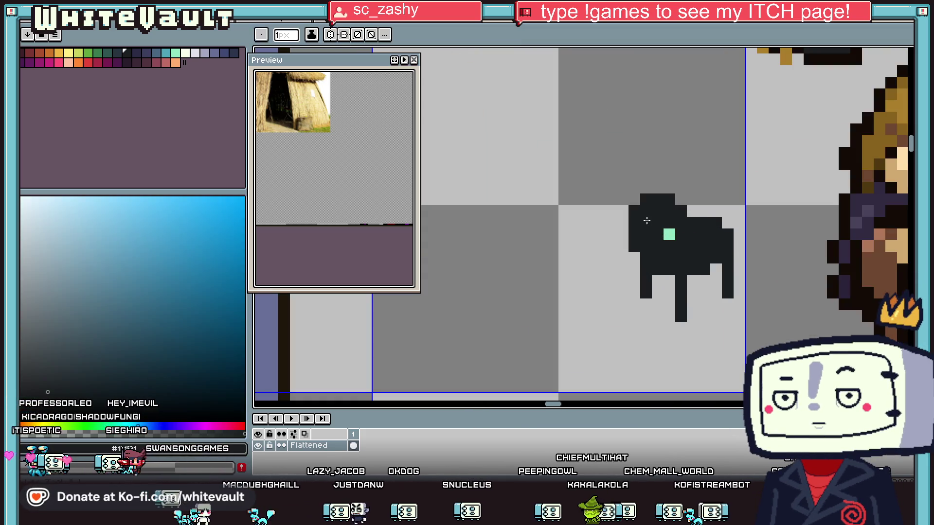
left_click(669, 234, "alt")
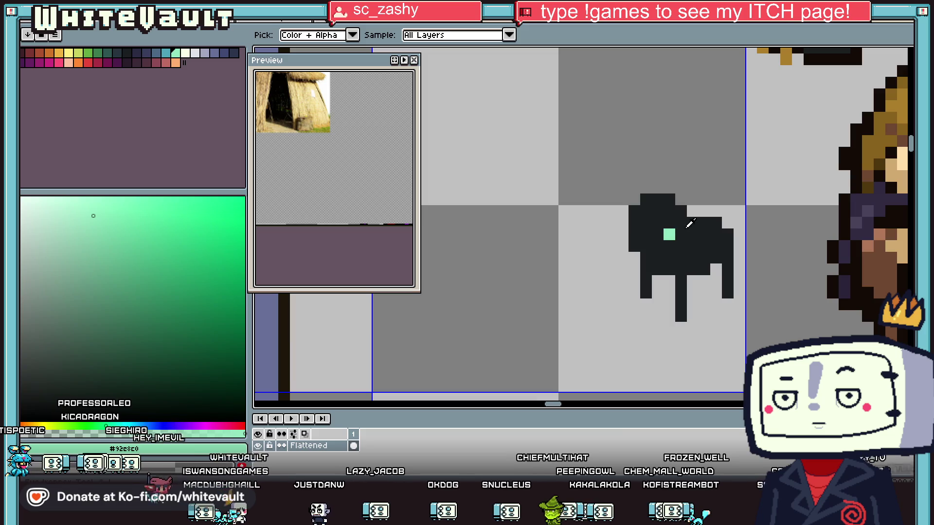
left_click(848, 254, "alt")
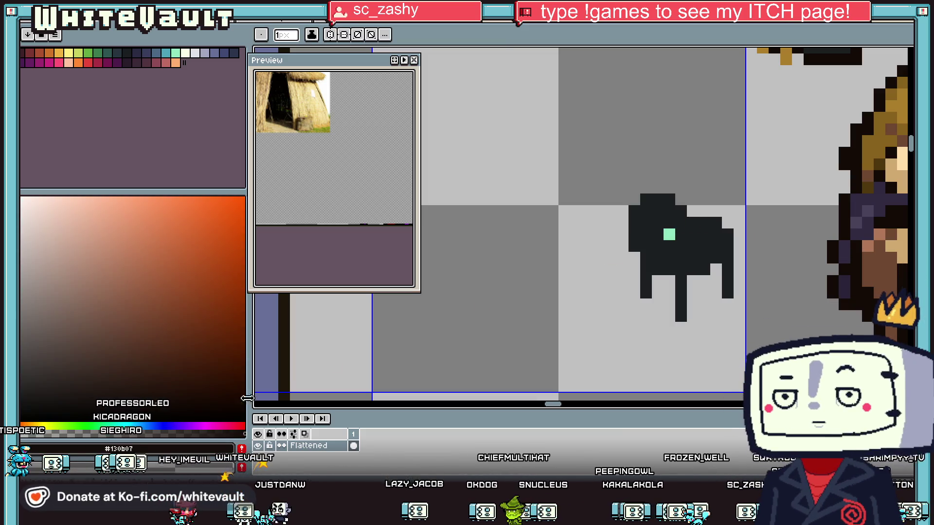
scroll(640, 211, "up", 1)
mouse_move(629, 211)
left_mouse_down()
mouse_move(605, 234)
mouse_move(605, 284)
mouse_move(626, 304)
mouse_move(715, 277)
mouse_move(735, 258)
left_mouse_up()
left_click(704, 250, "alt")
left_click(628, 235)
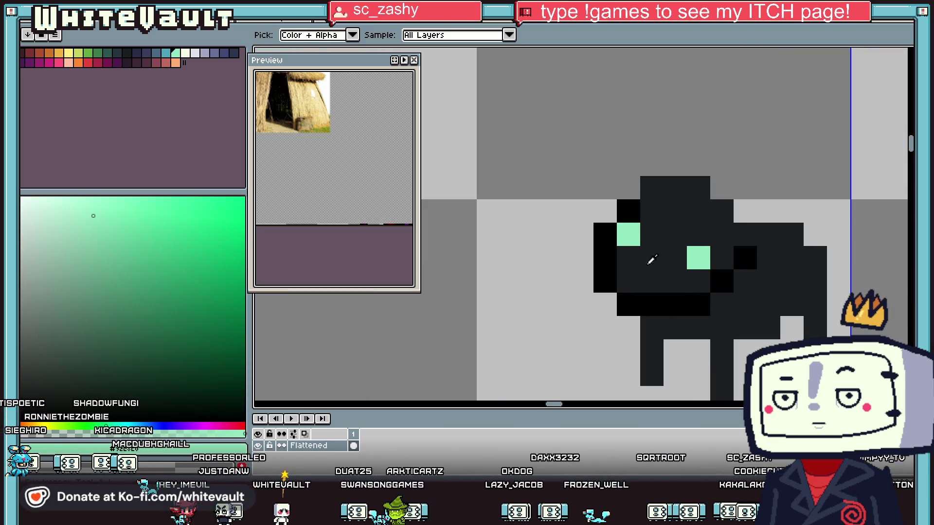
- Outline the cat's legs in black, undoing a stray column on the left
left_click(647, 301, "alt")
left_click_drag(628, 321, 632, 376)
key("ctrl+z")
scroll(647, 256, "down", 3)
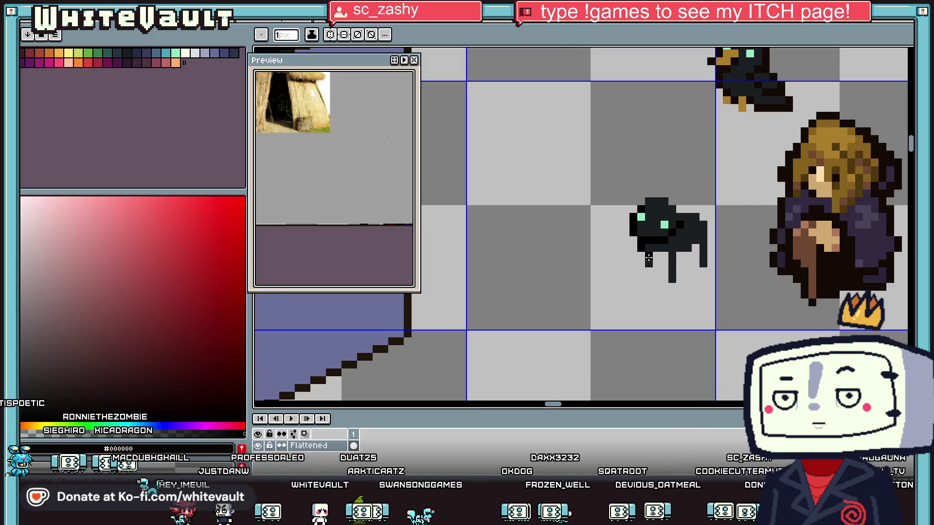
scroll(646, 256, "up", 4)
left_click(645, 282)
mouse_move(645, 282)
left_mouse_down()
mouse_move(677, 306)
mouse_move(708, 275)
mouse_move(694, 246)
mouse_move(680, 276)
left_mouse_up()
- Fill the gap between the legs and add a black-outlined right leg
left_click(700, 209, "alt")
left_click(705, 278, "alt")
left_click(738, 307)
mouse_move(736, 278)
left_mouse_down()
mouse_move(778, 334)
mouse_move(801, 298)
mouse_move(800, 241)
left_mouse_up()
left_click(742, 244, "alt")
left_click_drag(773, 272, 771, 334)
left_click(743, 287, "alt")
left_click_drag(743, 286, 743, 336)
- Outline the cat's right edge and right ear in black
scroll(760, 313, "down", 3)
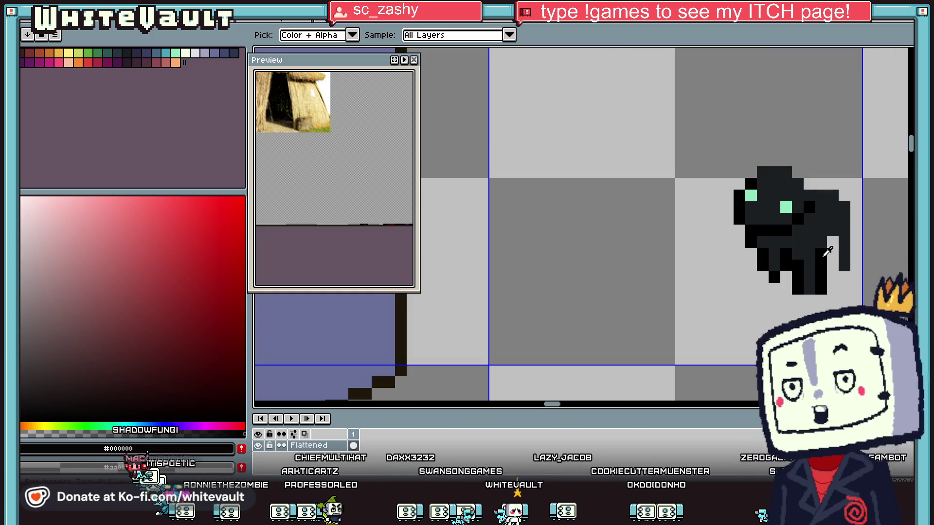
scroll(850, 230, "up", 2)
mouse_move(865, 297)
left_mouse_down()
mouse_move(889, 194)
mouse_move(878, 150)
left_mouse_up()
left_click(796, 134)
left_click(819, 111)
left_click(866, 134)
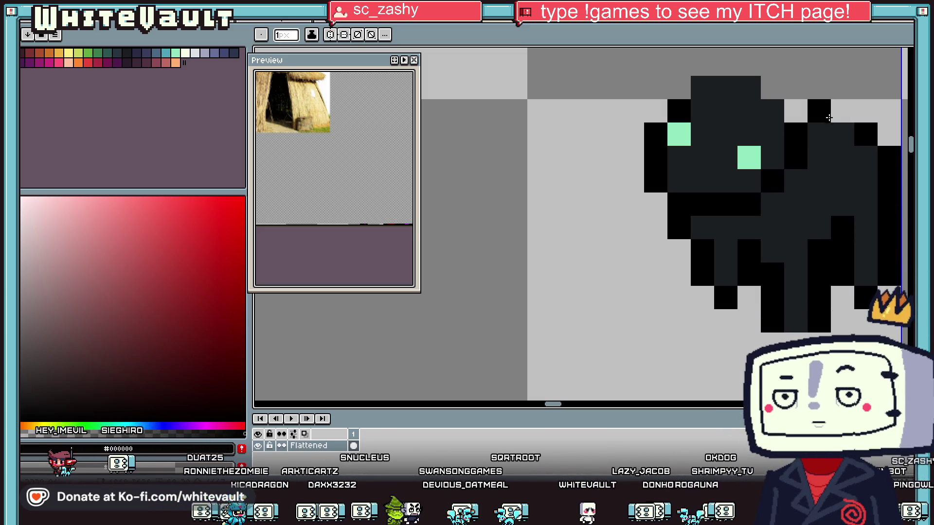
left_click(839, 116)
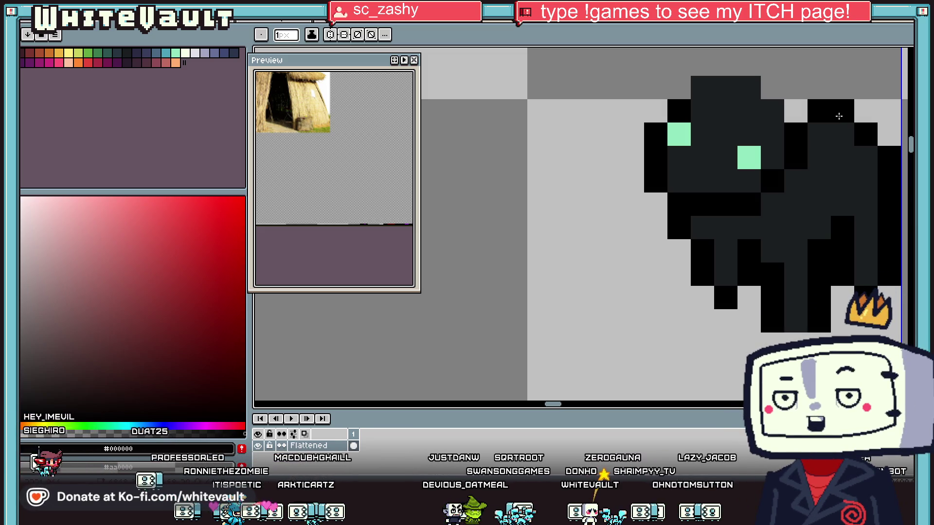
scroll(806, 210, "down", 5)
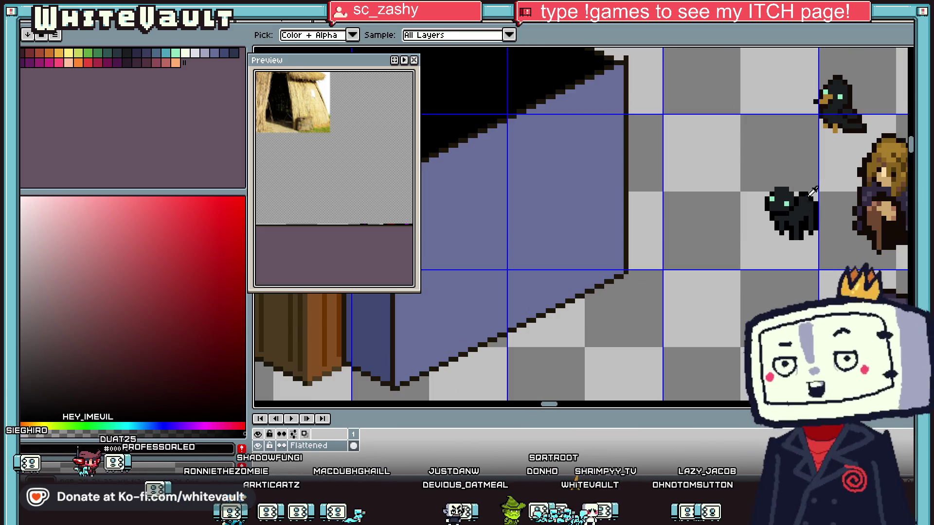
- Draw a dark grey two-pixel ear column upward at the cat's top-left
scroll(813, 193, "up", 2)
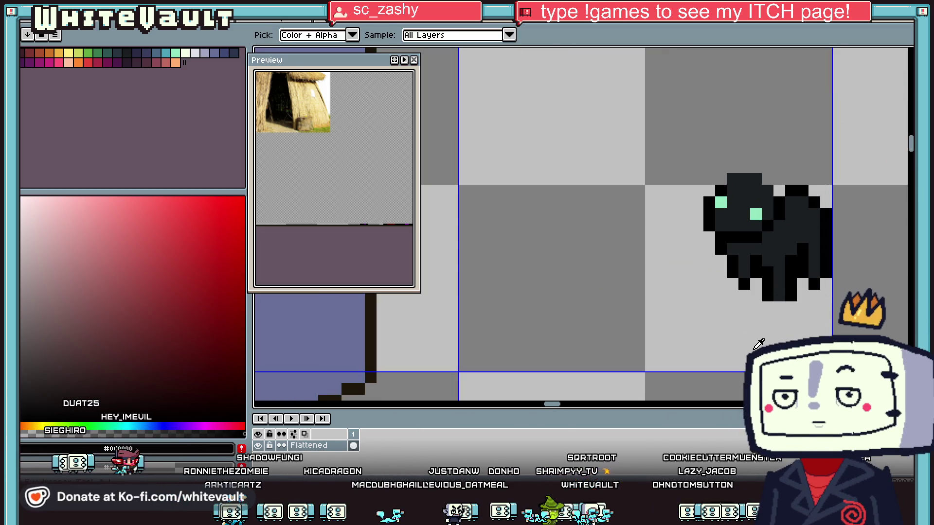
scroll(772, 281, "up", 1)
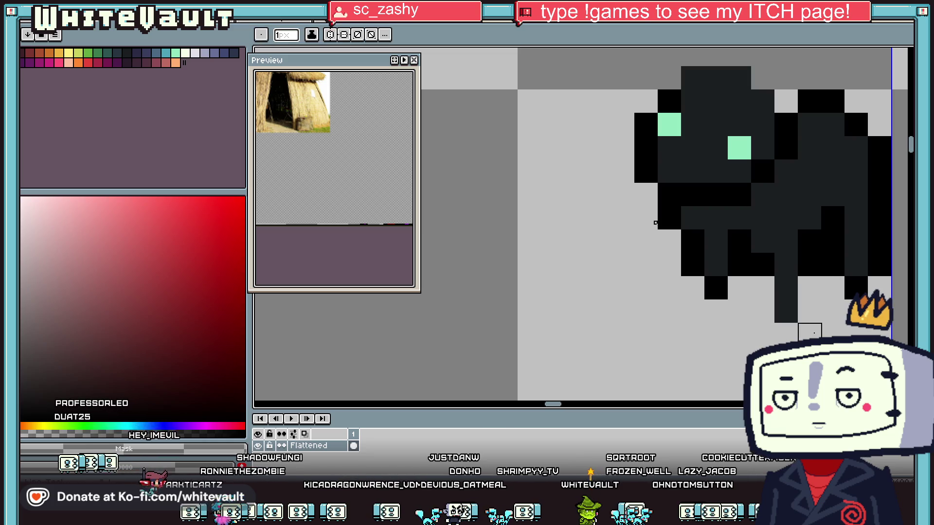
scroll(809, 333, "down", 3)
scroll(790, 292, "up", 2)
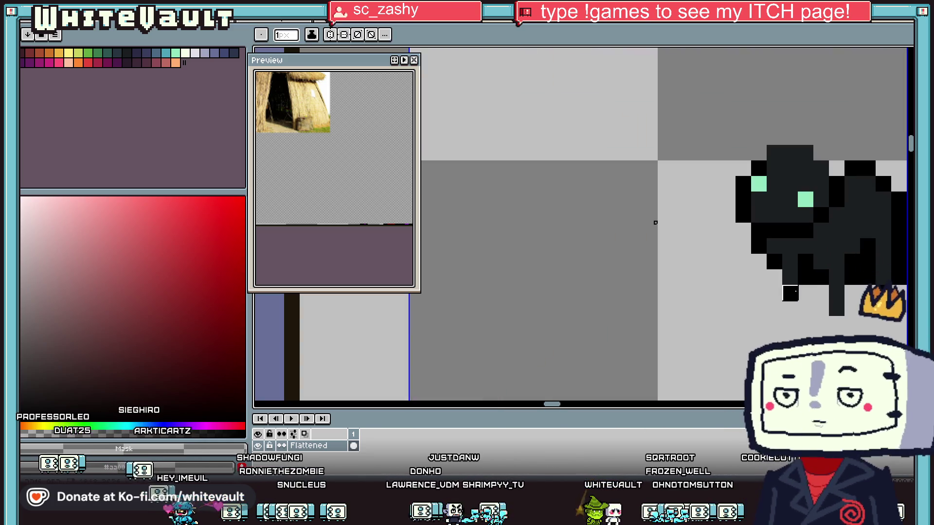
scroll(819, 281, "down", 3)
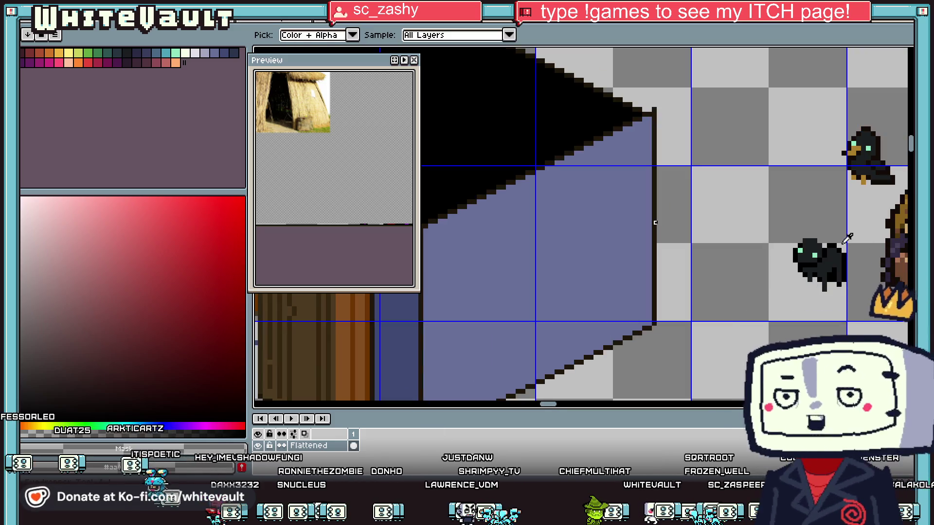
scroll(815, 242, "up", 3)
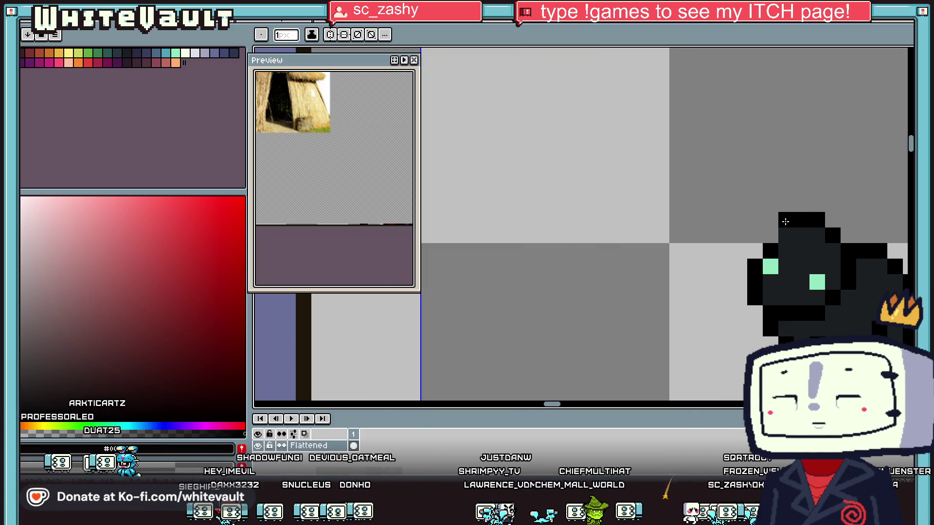
scroll(788, 224, "down", 3)
scroll(773, 231, "up", 2)
left_click(769, 235, "alt")
left_click_drag(770, 228, 770, 215)
- Extend the ear upward in black and outline its left edge in black
key("alt")
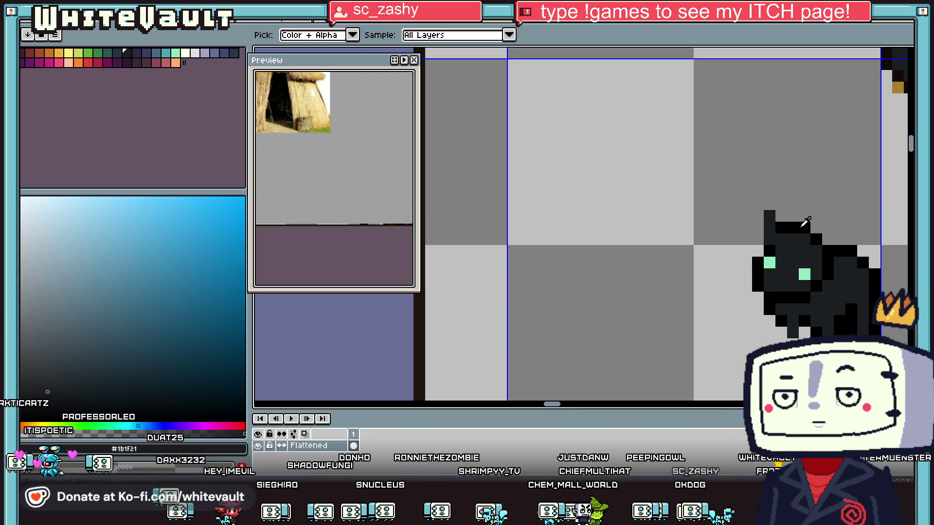
left_click(805, 223, "alt")
left_click(781, 216)
left_click(781, 205)
left_click_drag(763, 204, 762, 245)
left_click(768, 243, "alt")
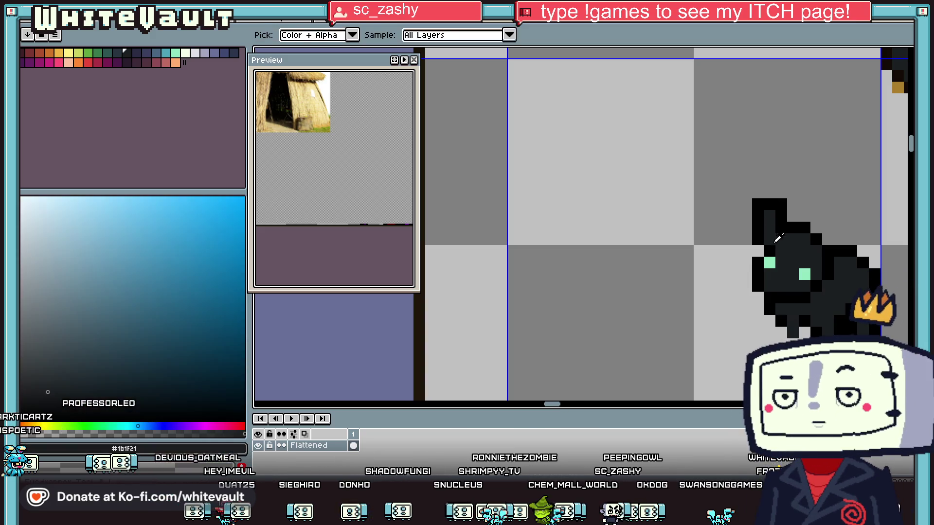
scroll(783, 236, "down", 2)
scroll(788, 233, "up", 2)
left_click(770, 242, "alt")
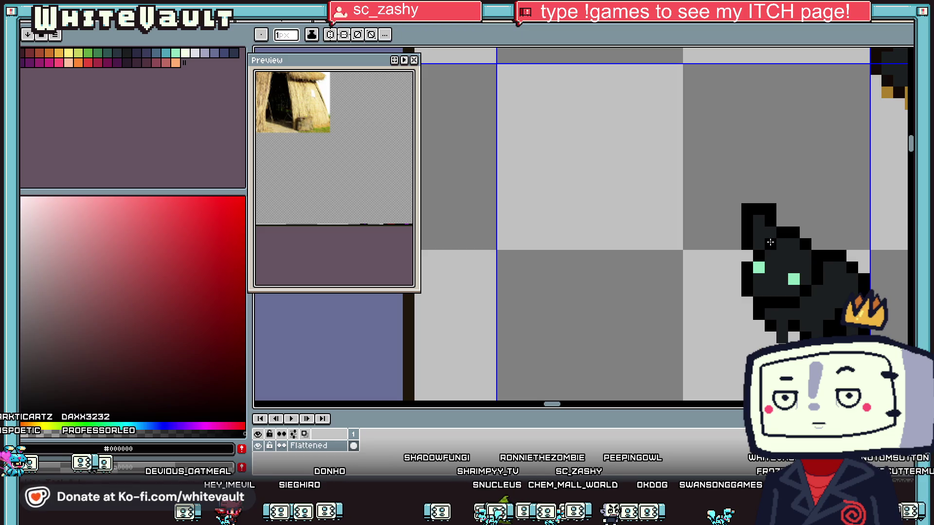
key("alt")
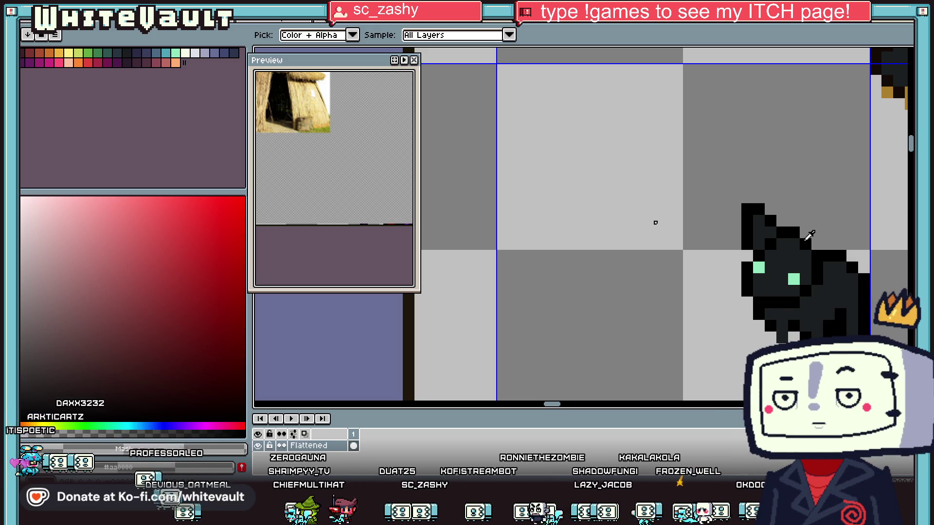
- Draw a new black ear tip atop the cat and fill it with dark grey
scroll(809, 235, "down", 3)
scroll(728, 237, "up", 4)
left_click(727, 237, "alt")
key("alt")
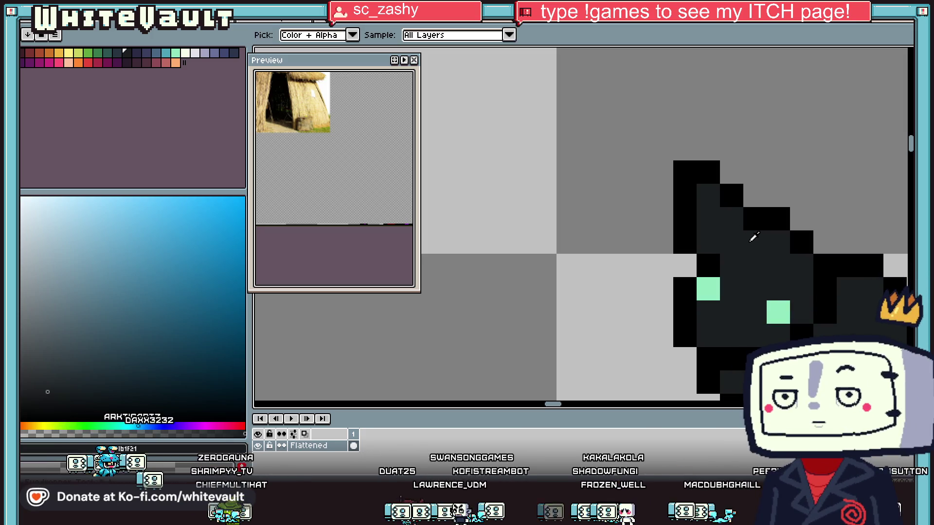
scroll(753, 237, "down", 3)
scroll(730, 243, "up", 3)
left_click(739, 220, "alt")
mouse_move(739, 221)
left_mouse_down()
mouse_move(740, 161)
mouse_move(764, 160)
left_mouse_up()
left_click(764, 227, "alt")
left_click_drag(764, 181, 765, 205)
left_click(788, 228)
left_click(788, 251)
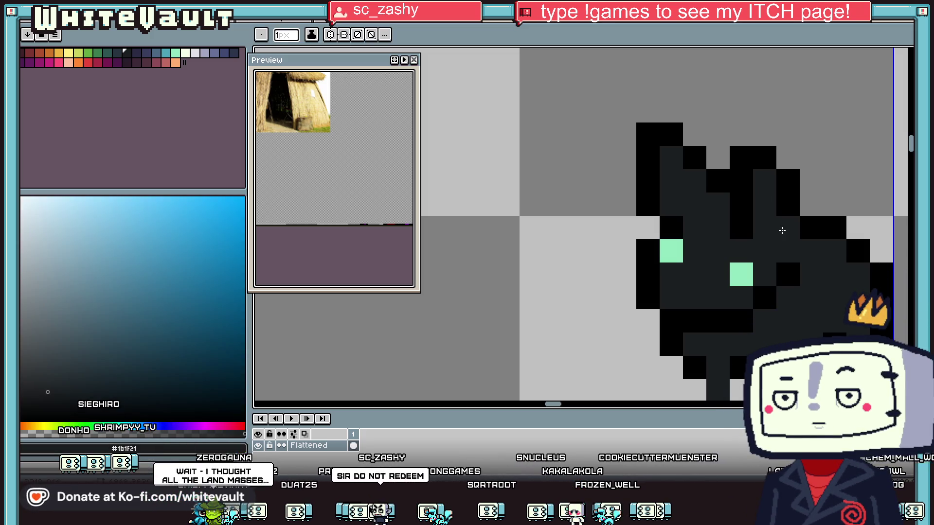
- Touch up the cat's face and chin with black outline and dark grey pixels
key("alt")
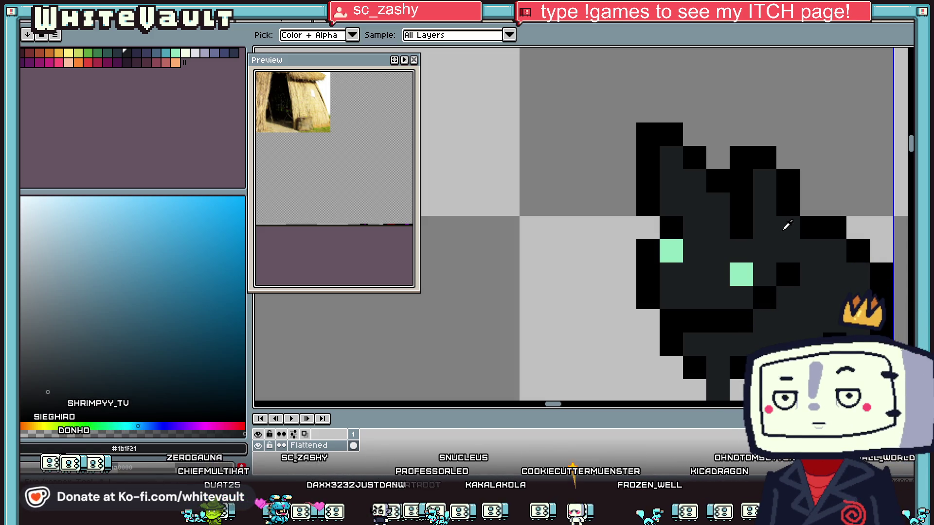
left_click(829, 231, "alt")
left_click(792, 258)
key("ctrl+z")
left_click(812, 274)
left_click(791, 293)
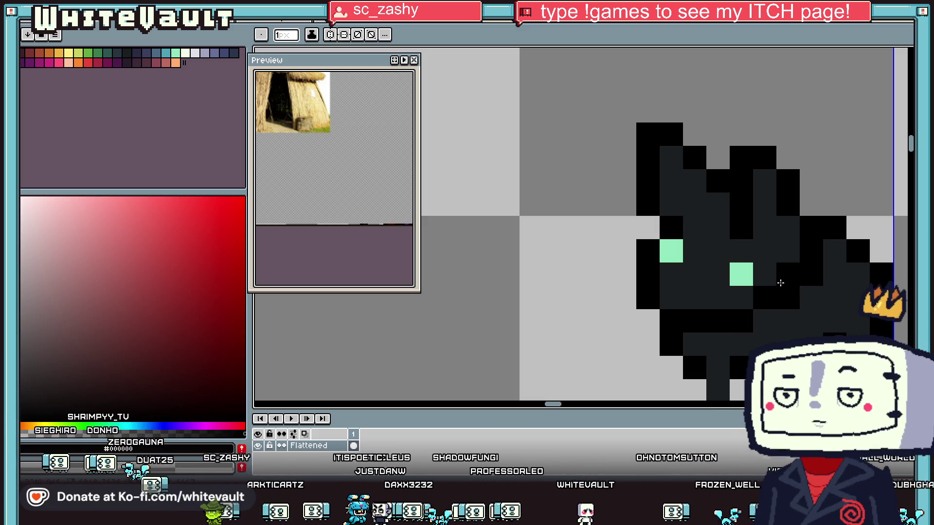
left_click(787, 321, "alt")
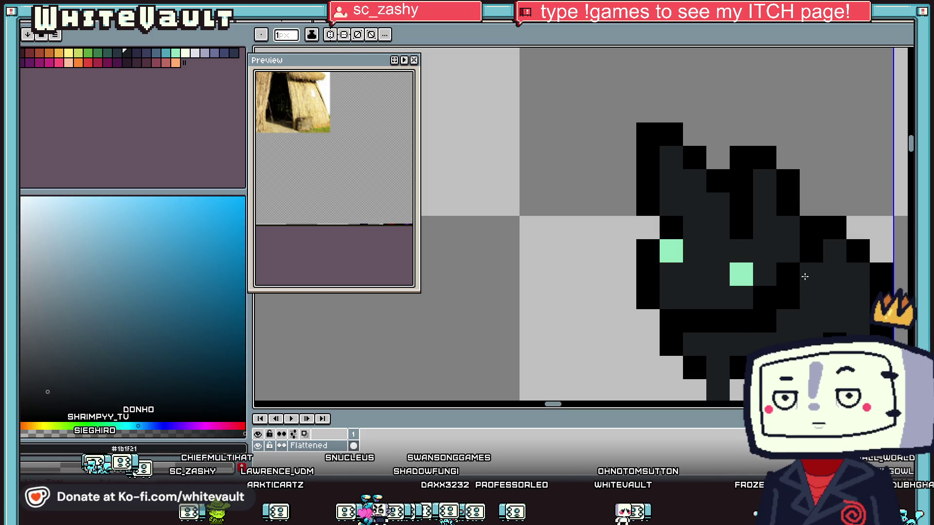
left_click(788, 298)
left_click(788, 274)
left_click(774, 262, "alt")
left_click(769, 297, "alt")
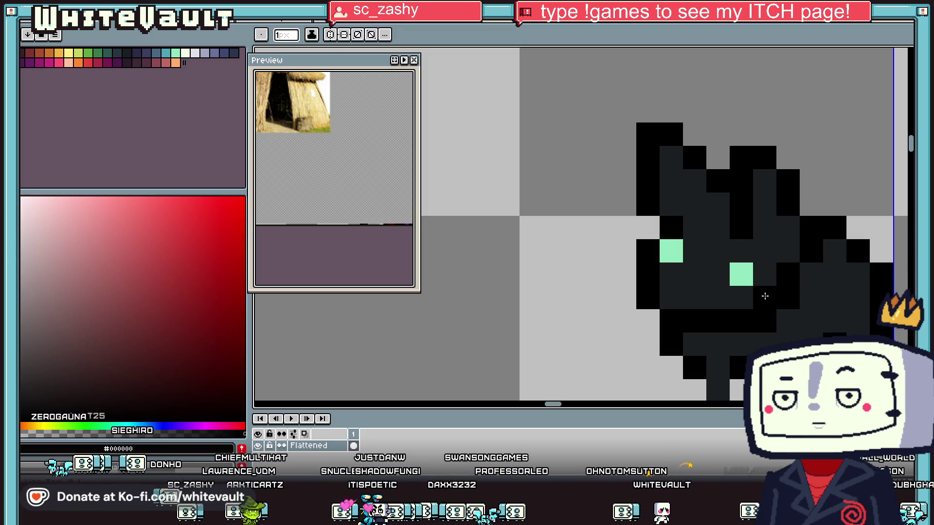
left_click(792, 267, "alt")
left_click(770, 299)
left_click(808, 272, "alt")
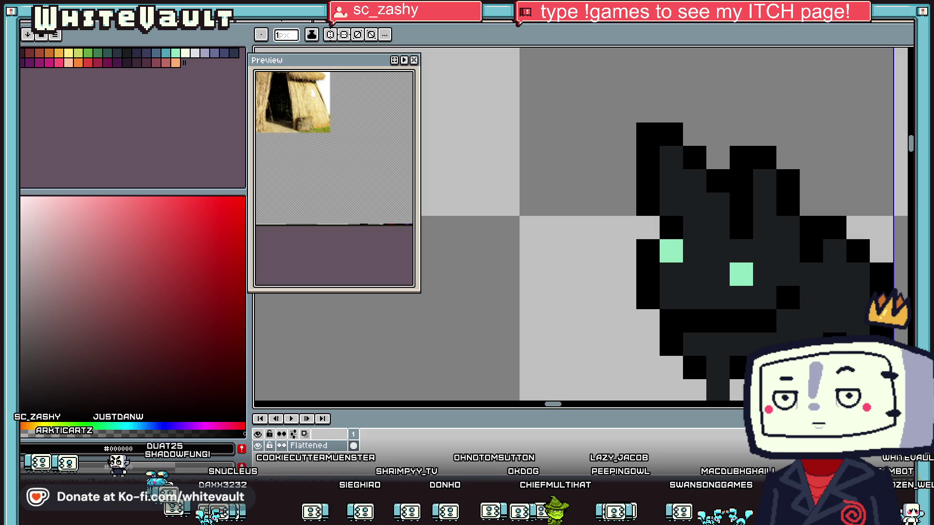
- Clear stray pixels above the ear and redraw the ear top in black
key("i")
scroll(788, 250, "down", 5)
scroll(788, 250, "down", 3)
scroll(787, 259, "up", 4)
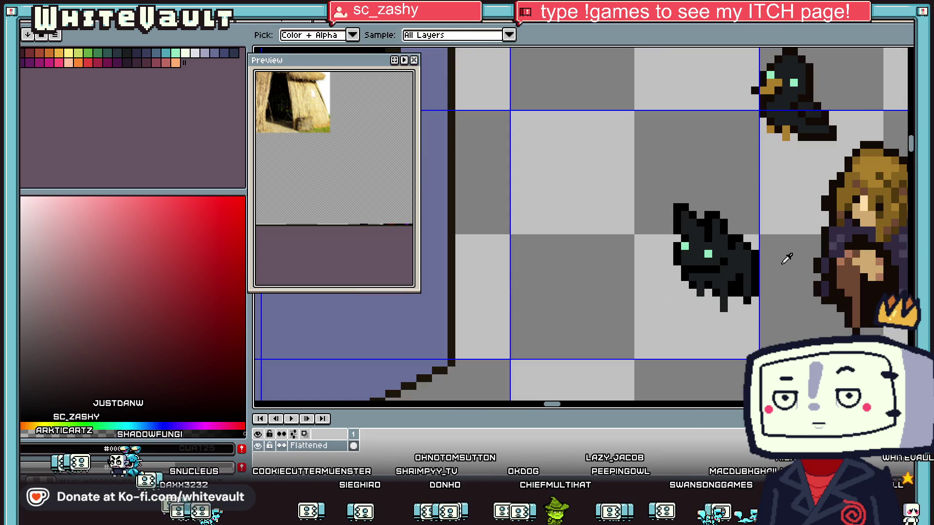
scroll(732, 242, "up", 3)
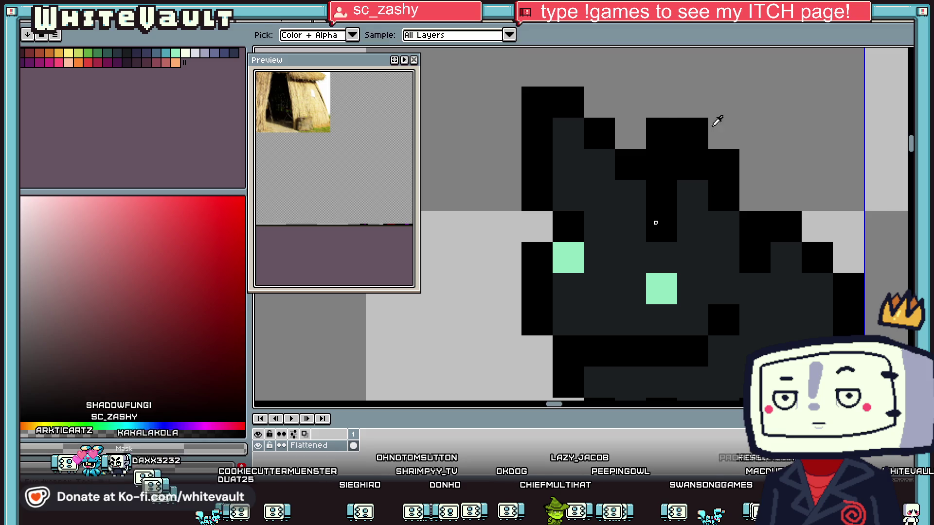
key("b")
left_click(723, 164)
key("i")
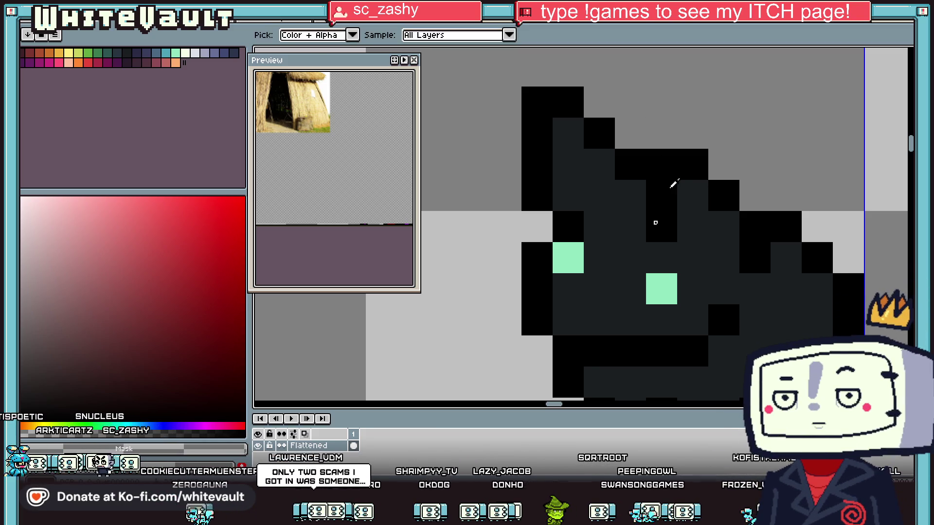
left_click(631, 195)
left_click(634, 125, "alt")
mouse_move(599, 134)
left_mouse_down()
mouse_move(568, 103)
mouse_move(537, 200)
left_mouse_up()
left_click(655, 223, "alt")
mouse_move(600, 133)
left_mouse_down()
mouse_move(563, 122)
mouse_move(563, 195)
left_mouse_up()
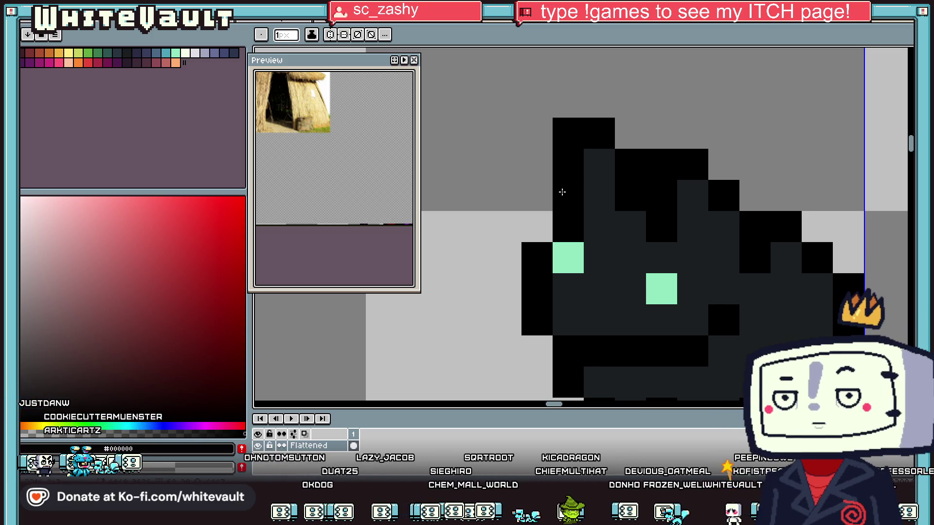
- Paint the cat's left green eye pixel over with dark body colour #1b1f21
scroll(632, 214, "down", 5)
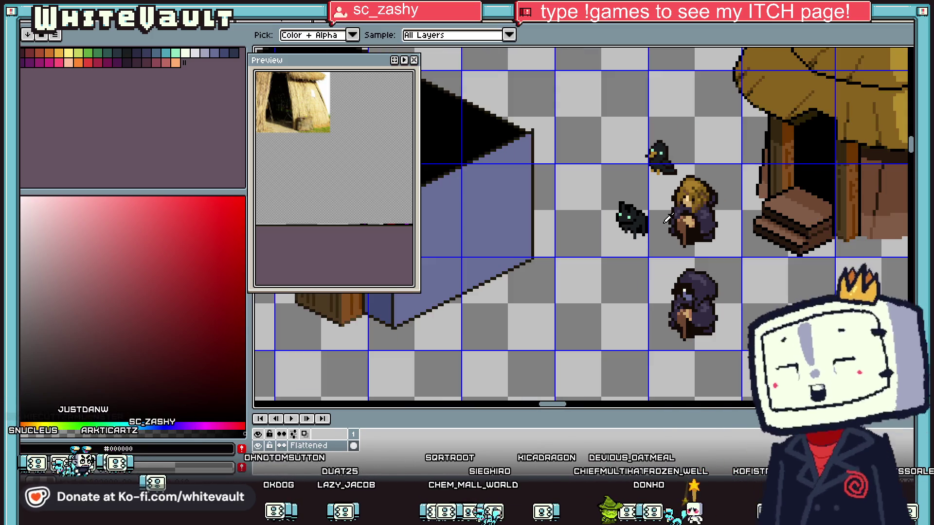
scroll(635, 209, "up", 5)
left_click(626, 205)
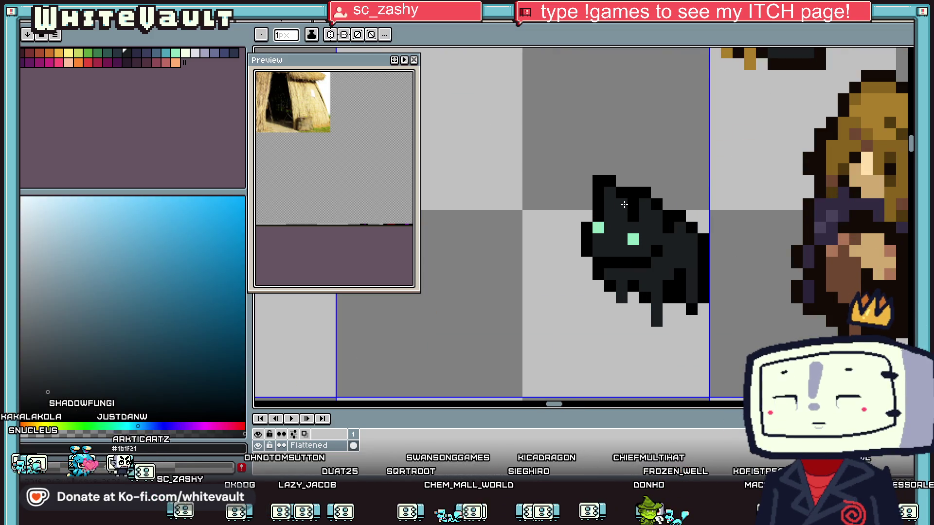
left_click(625, 205)
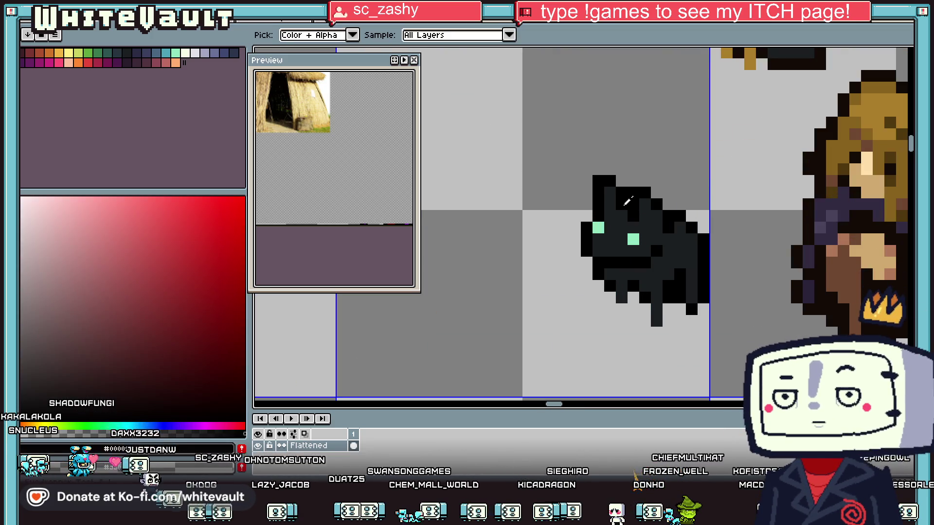
key("b")
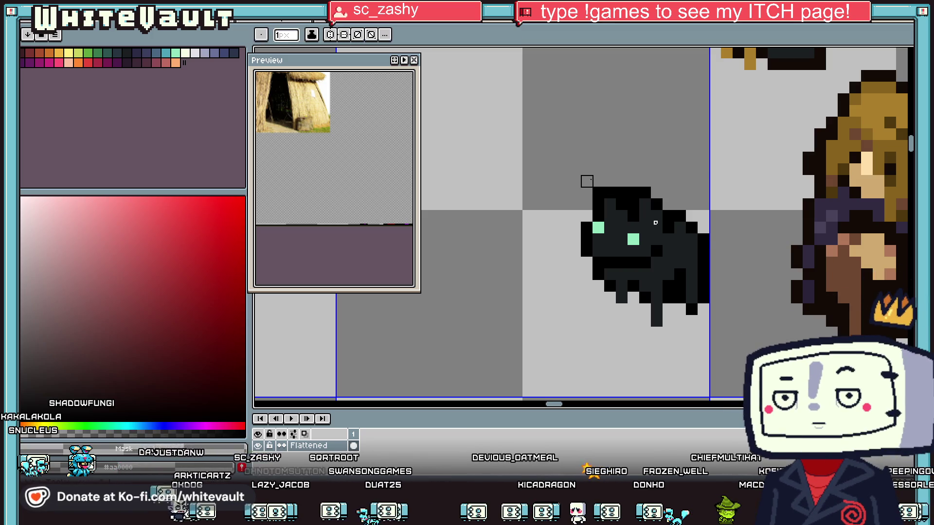
key("i")
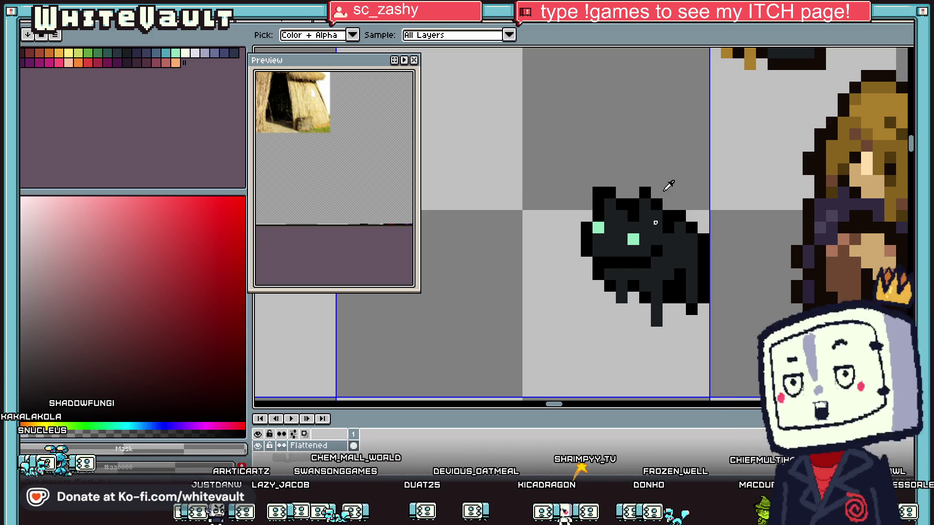
scroll(656, 194, "down", 2)
scroll(642, 202, "up", 2)
left_click(638, 207)
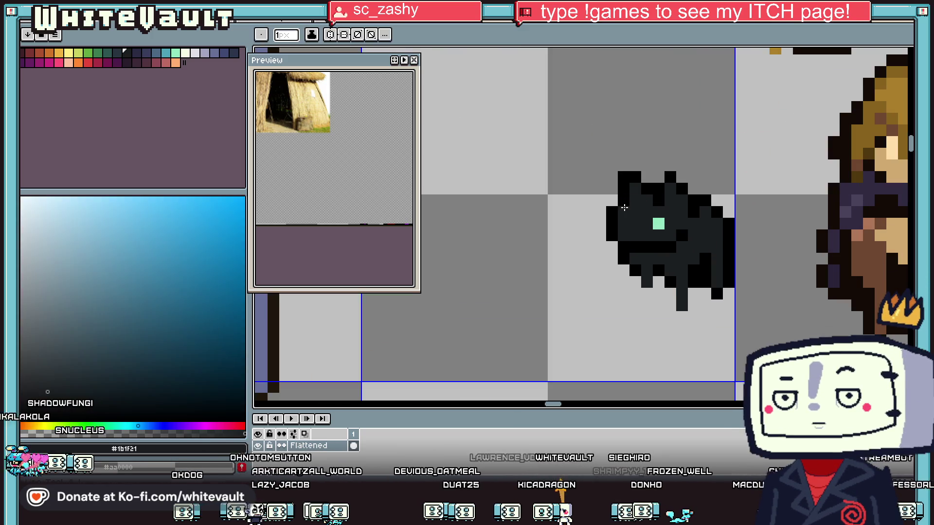
- Add a second mint #92e8c0 eye pixel, then darken the right eye pixel
left_click(657, 220)
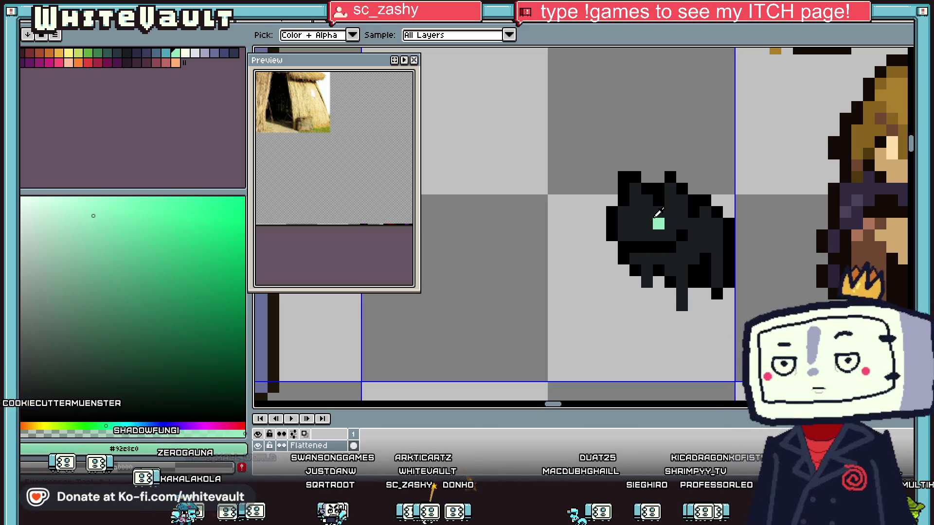
left_click(647, 223)
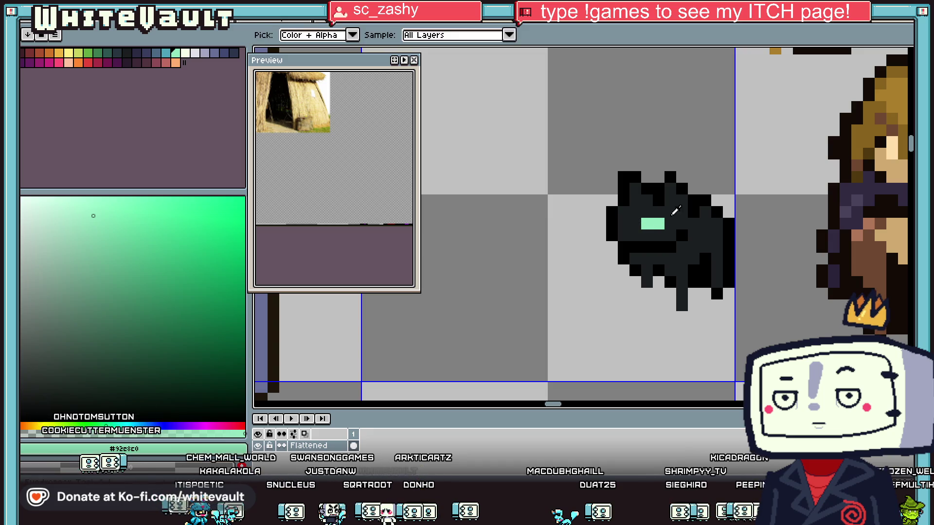
left_click(675, 210)
scroll(675, 210, "down", 3)
scroll(680, 218, "up", 4)
left_click(660, 225)
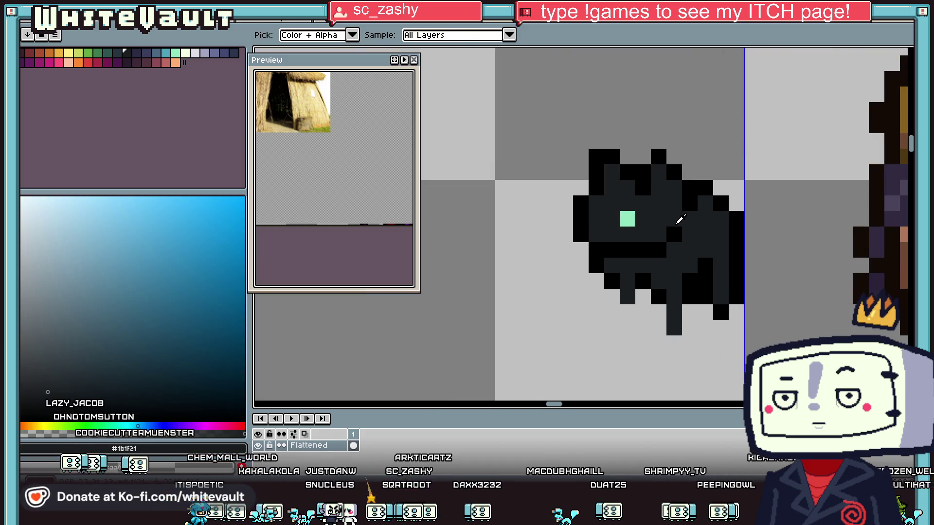
- Blacken a nearby cat pixel and make the eye two mint pixels wide again
left_click(622, 271, "alt")
left_click(612, 265)
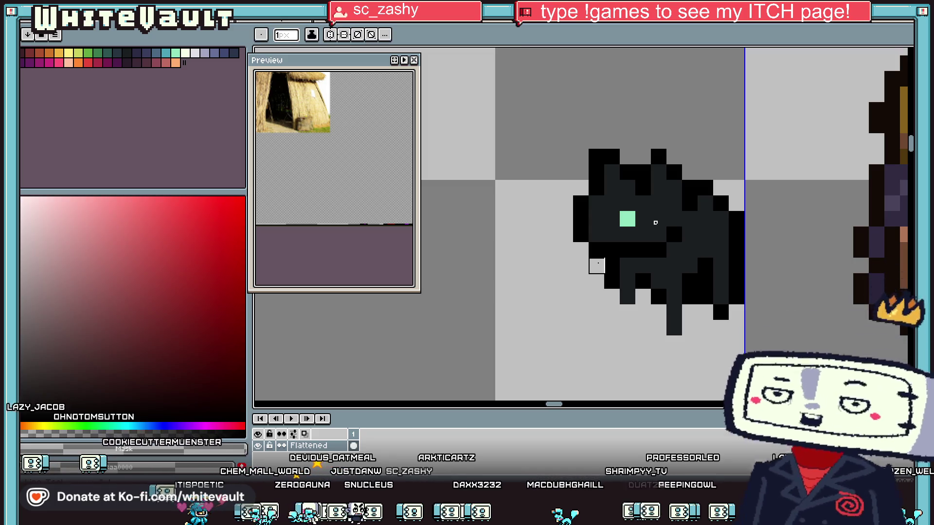
scroll(655, 222, "down", 5)
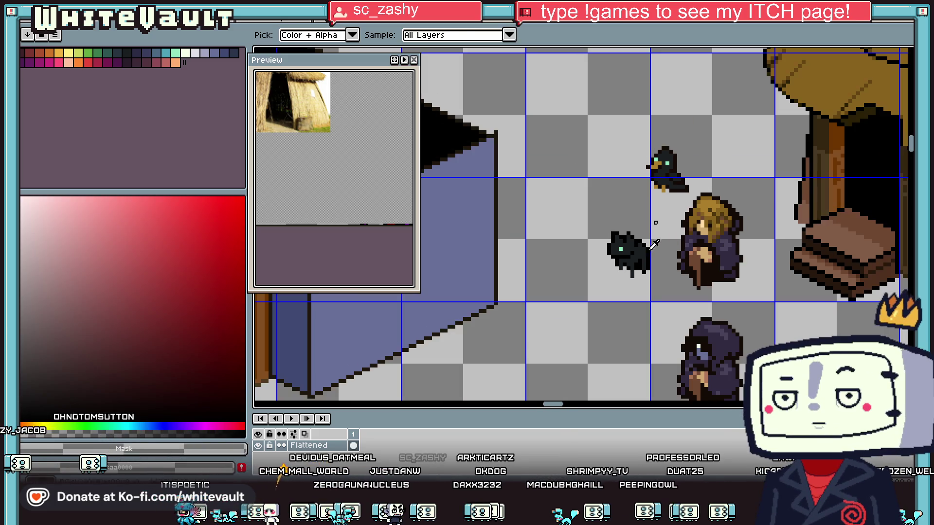
scroll(625, 243, "up", 4)
left_click(628, 247)
left_click(631, 249)
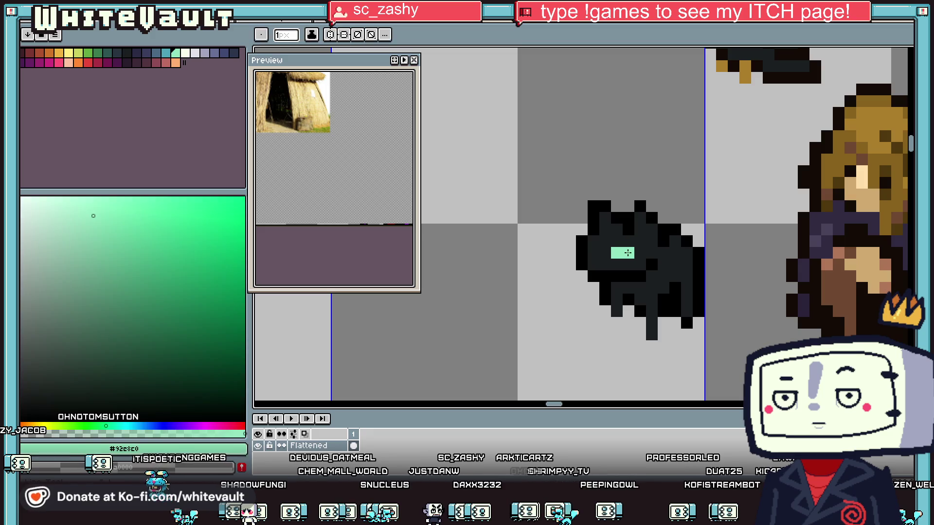
left_click(617, 246, "alt")
- Paint the eye's left mint pixel dark #1b1f21, leaving a single green pixel
left_click(616, 251)
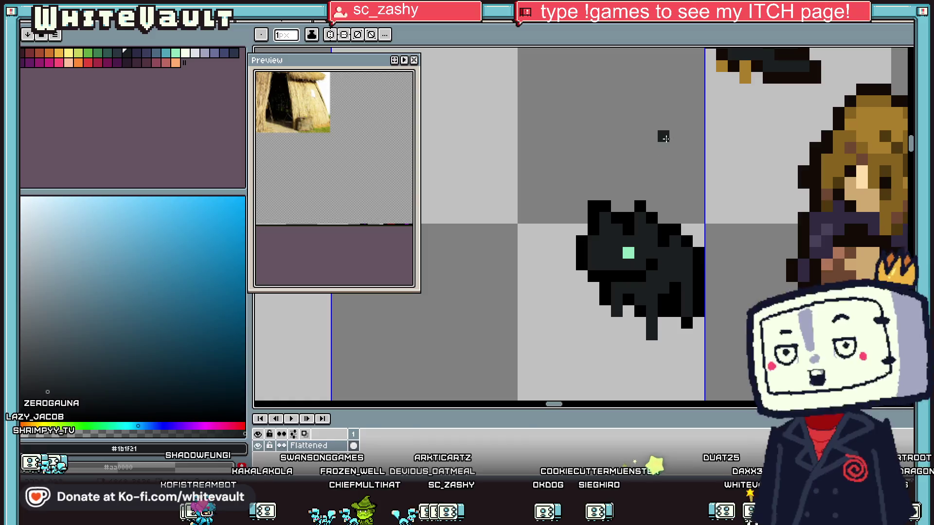
scroll(630, 287, "down", 3)
- Erase the cat's ears, upper head rows and left edge, and paint over the green eye
scroll(633, 291, "up", 3)
key("alt")
left_click(622, 233, "alt")
scroll(600, 252, "up", 1)
left_click(536, 293)
left_click(579, 333, "alt")
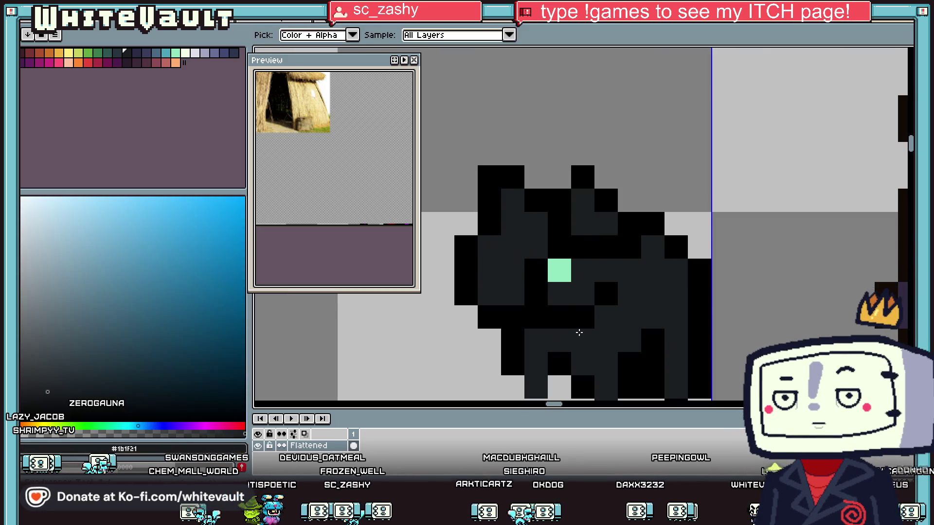
left_click(645, 196, "alt")
left_click_drag(606, 223, 489, 227)
left_click_drag(606, 200, 489, 200)
left_click_drag(583, 177, 490, 177)
mouse_move(466, 247)
left_mouse_down()
mouse_move(466, 294)
mouse_move(489, 224)
left_mouse_up()
mouse_move(513, 271)
left_mouse_down()
mouse_move(512, 248)
mouse_move(513, 294)
left_mouse_up()
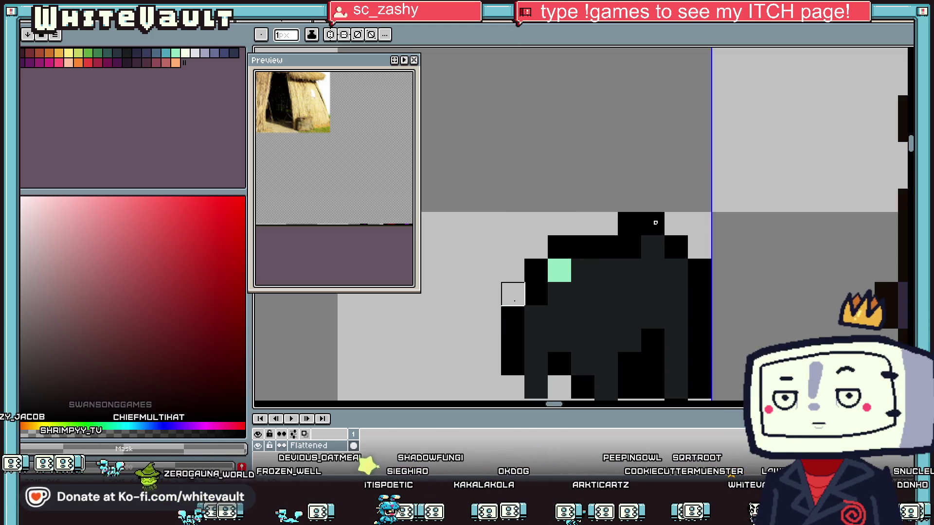
left_click(583, 272, "alt")
left_click(559, 270)
scroll(560, 271, "down", 3)
scroll(544, 291, "up", 2)
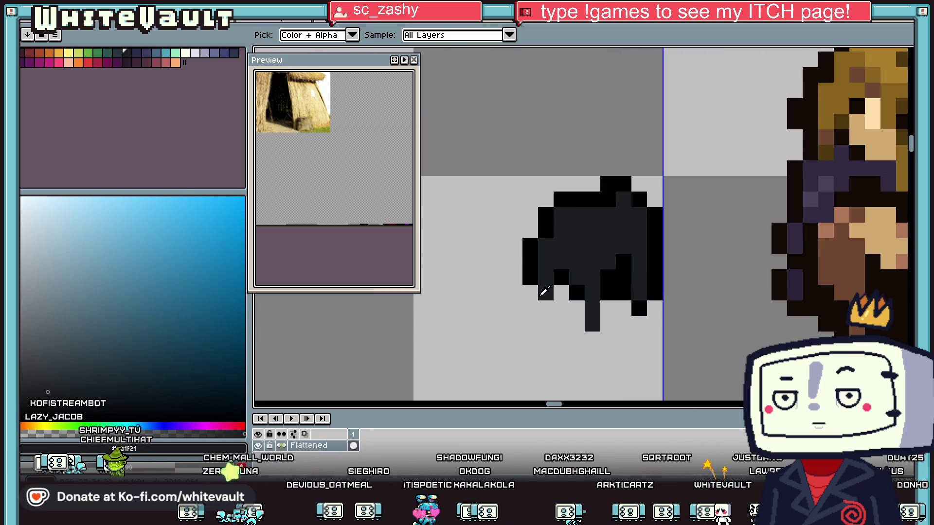
- Nudge the cat's left part one pixel left and fill the gap with black and #1b1f21
key("m")
left_click_drag(474, 191, 570, 334)
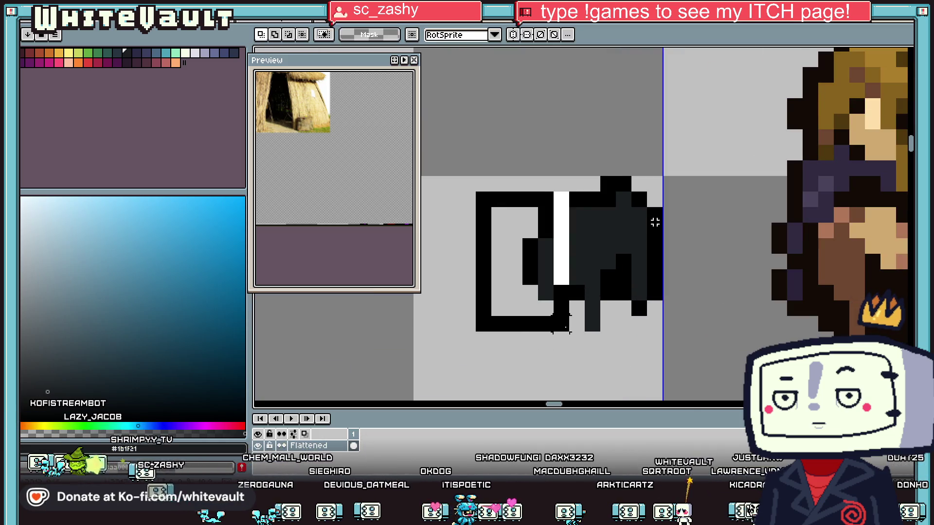
key("Left")
key("ctrl+d")
key("b")
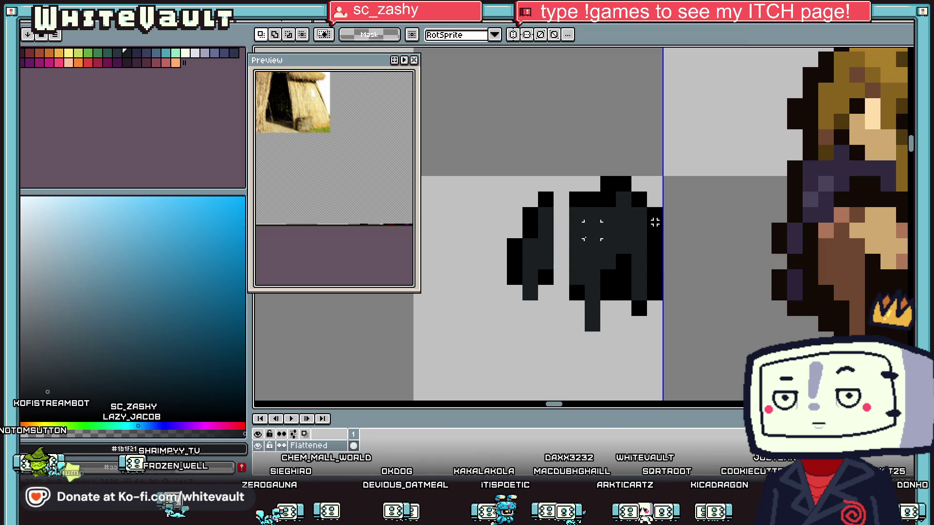
scroll(582, 235, "up", 1)
left_click(567, 182, "alt")
left_click(547, 180)
left_click_drag(550, 321, 546, 298)
left_click(590, 273, "alt")
left_click_drag(551, 263, 550, 210)
scroll(625, 253, "down", 1)
scroll(625, 253, "down", 2)
scroll(626, 249, "down", 1)
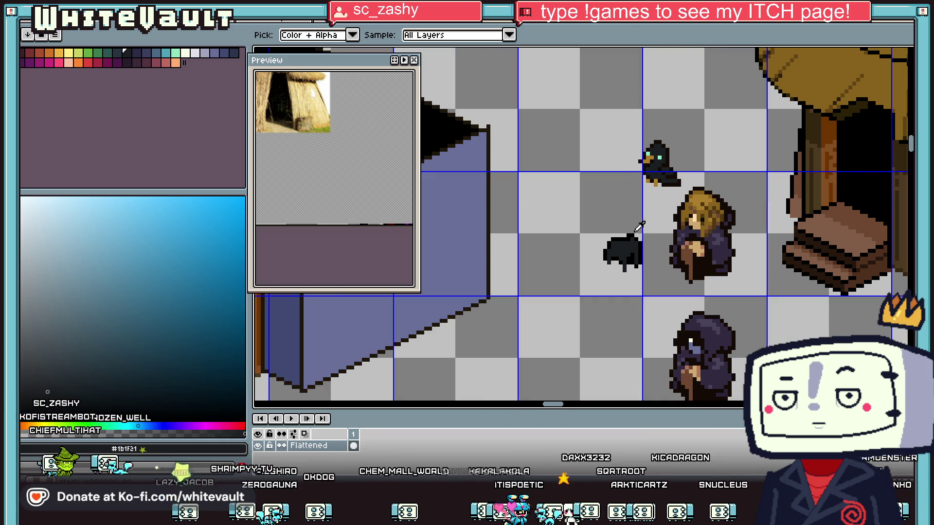
scroll(626, 249, "up", 3)
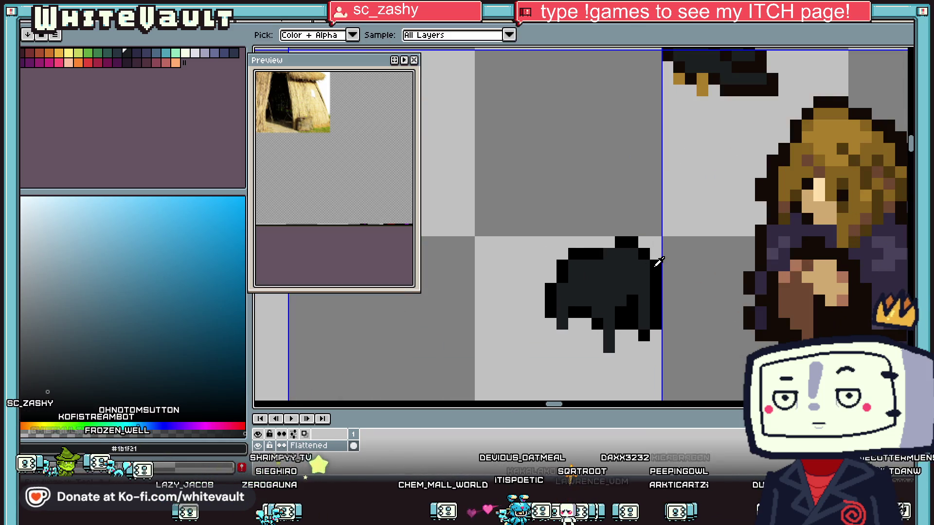
scroll(653, 252, "up", 2)
- Draw a tall upright dark grey tail outlined in black on its left side
left_click(674, 226)
left_click_drag(691, 226, 691, 95)
left_click(628, 255, "alt")
left_click_drag(656, 229, 666, 108)
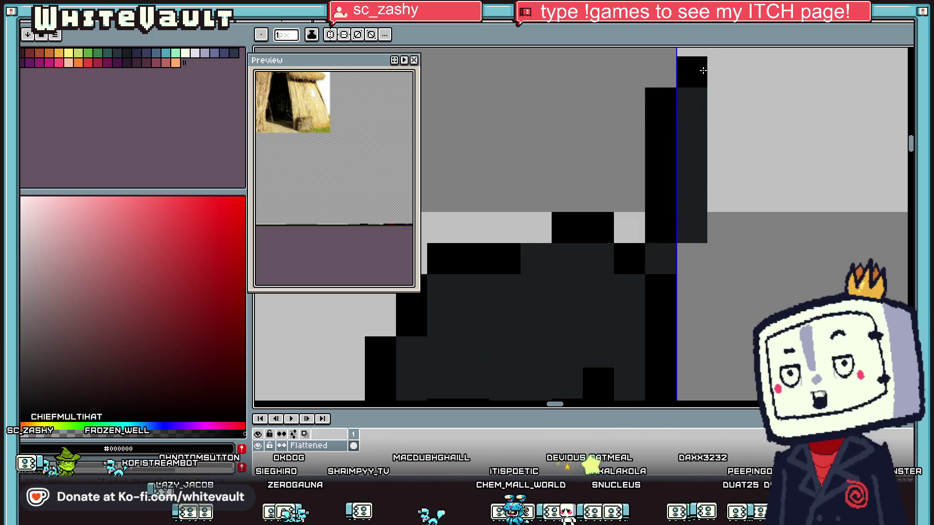
left_click_drag(722, 104, 717, 238)
left_click(693, 258)
scroll(694, 262, "down", 3)
scroll(702, 287, "up", 3)
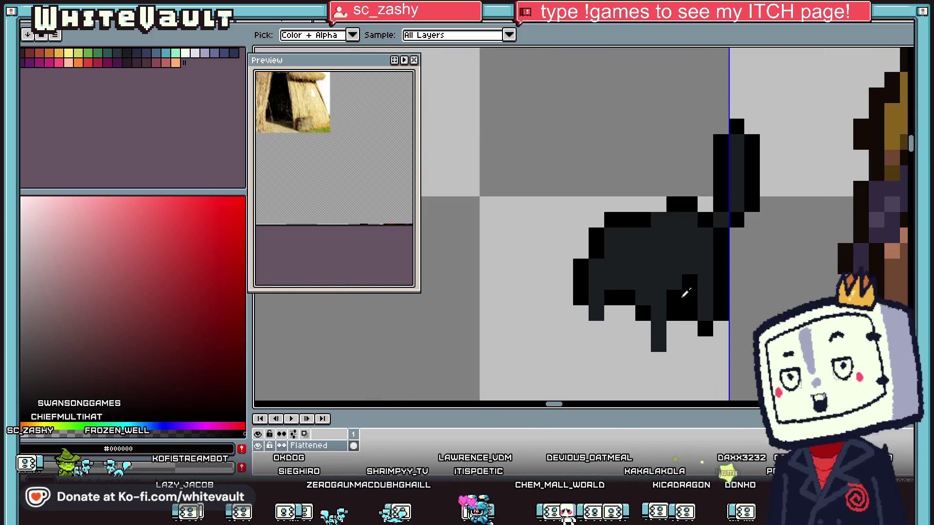
- Rework the cat's front and middle legs with black pixels, clearing some leg pixels
left_click(594, 312)
left_click(584, 291, "alt")
mouse_move(580, 314)
left_mouse_down()
mouse_move(580, 328)
mouse_move(612, 313)
mouse_move(597, 329)
mouse_move(611, 329)
mouse_move(580, 329)
mouse_move(581, 293)
left_mouse_up()
left_click(597, 344)
left_click(601, 286)
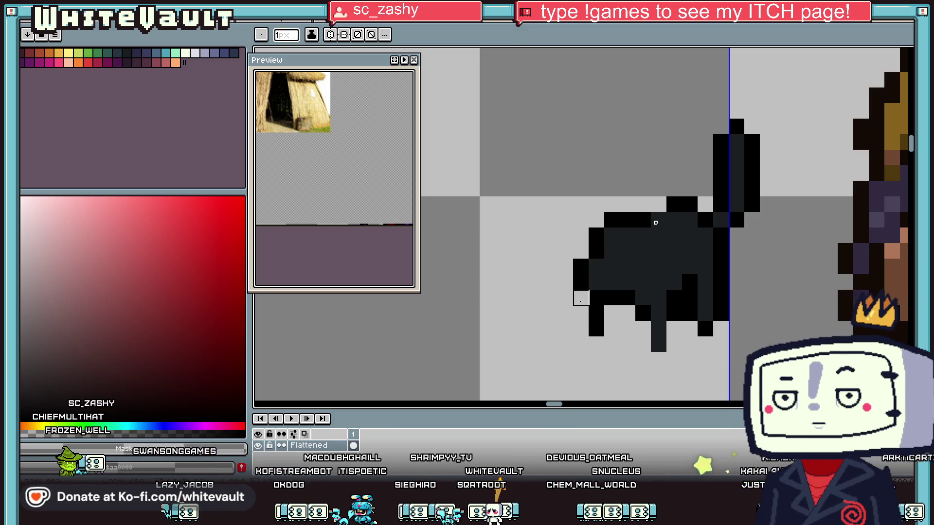
left_click(647, 311, "alt")
mouse_move(643, 328)
left_mouse_down()
mouse_move(644, 345)
mouse_move(674, 345)
mouse_move(674, 329)
left_mouse_up()
key("alt")
scroll(735, 306, "down", 3)
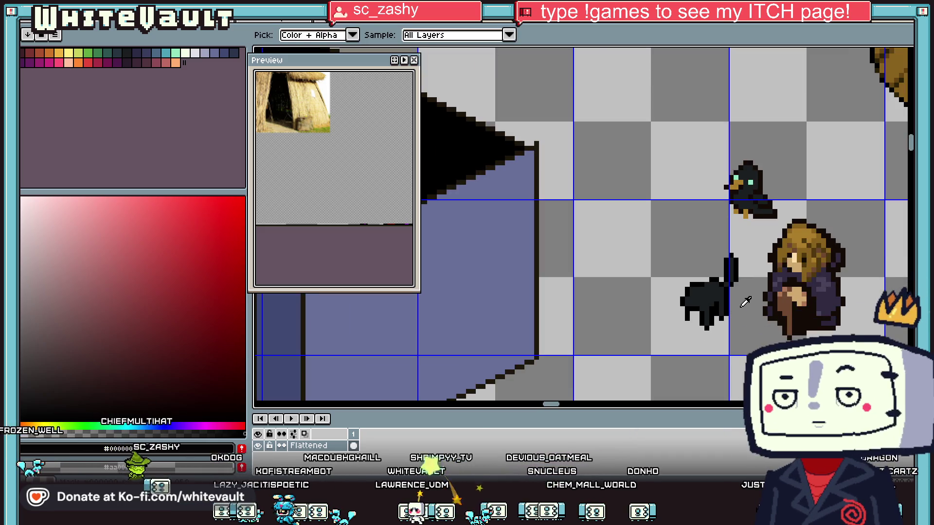
scroll(723, 276, "up", 2)
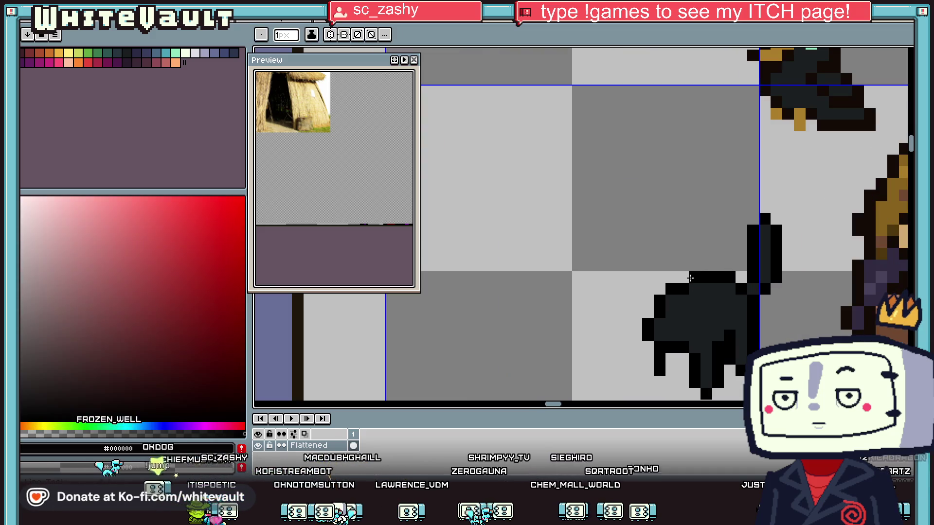
scroll(705, 291, "down", 4)
scroll(704, 278, "up", 4)
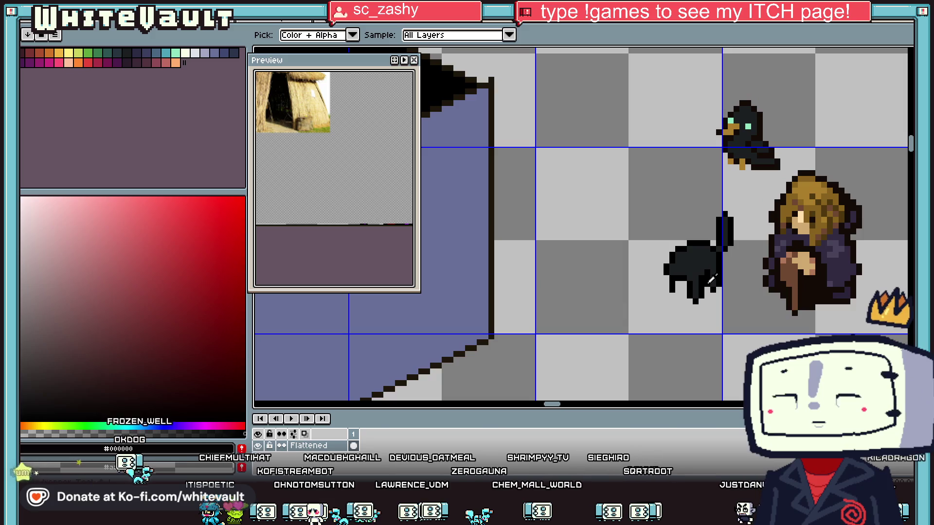
left_click(690, 249, "alt")
- Paint a green eye pixel and a pink second eye on the cat's head
scroll(611, 205, "up", 3)
mouse_move(611, 205)
left_mouse_down()
mouse_move(617, 143)
mouse_move(632, 114)
mouse_move(725, 115)
mouse_move(766, 185)
mouse_move(715, 240)
mouse_move(623, 233)
left_mouse_up()
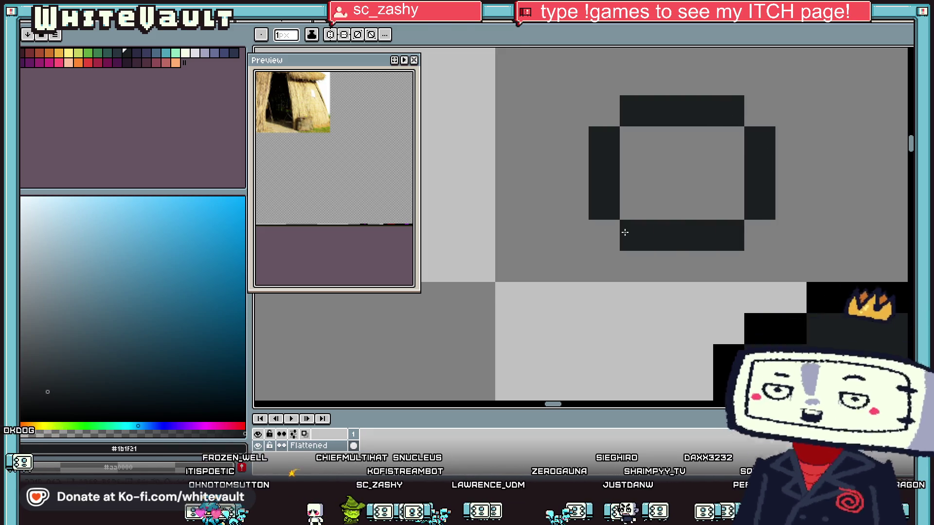
scroll(678, 165, "down", 2)
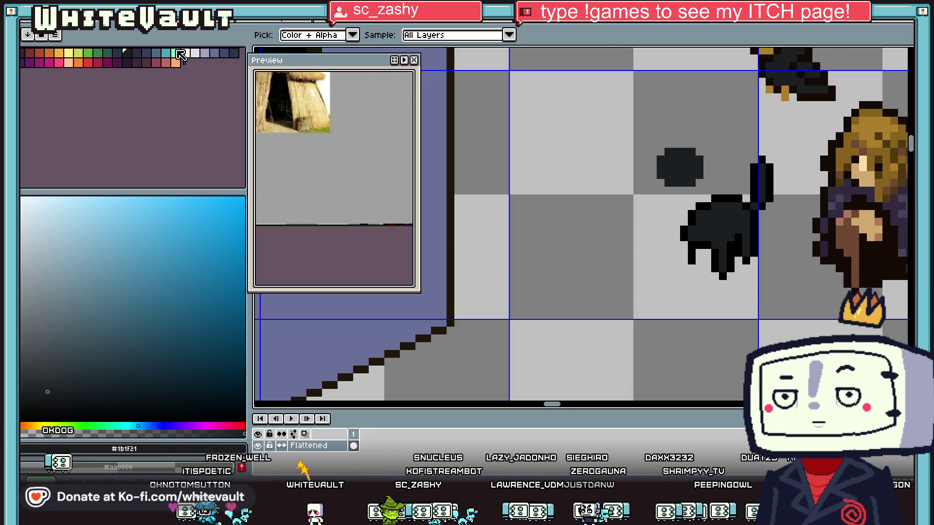
left_click(175, 53)
scroll(676, 167, "up", 2)
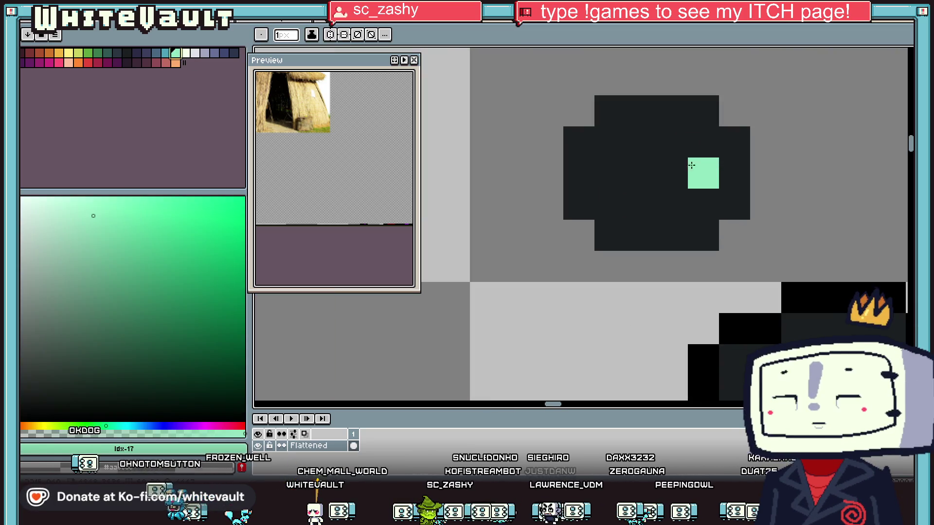
left_click(584, 147)
key("alt")
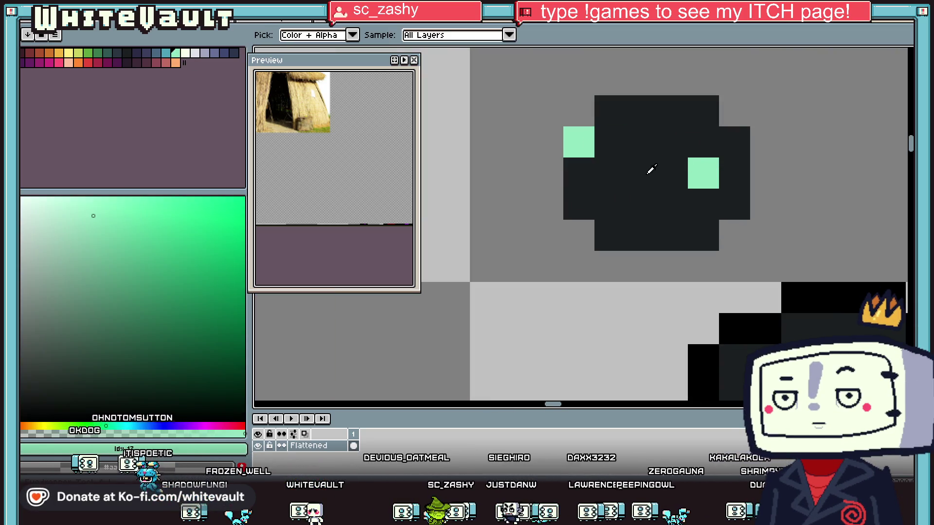
scroll(651, 166, "down", 2)
left_click(58, 63)
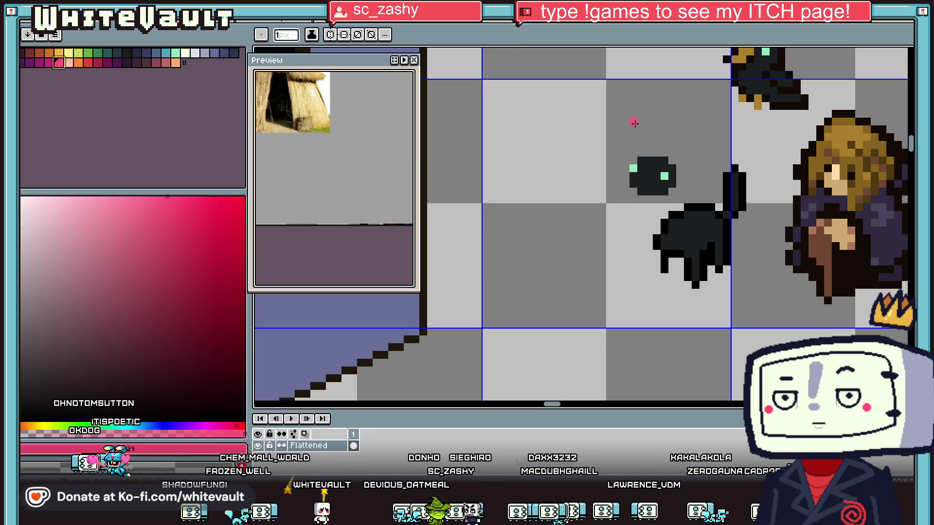
scroll(649, 184, "up", 2)
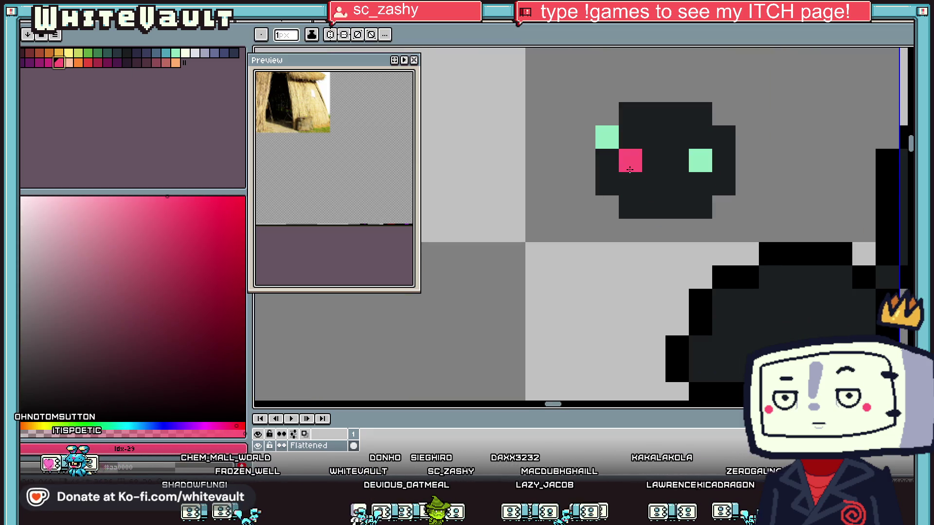
left_click_drag(630, 169, 654, 160)
- Draw the cat's pointed ears in its dark body colour, clearing stray pixels
left_click(727, 137, "alt")
mouse_move(724, 99)
left_mouse_down()
mouse_move(725, 68)
mouse_move(747, 68)
mouse_move(747, 114)
mouse_move(724, 114)
left_mouse_up()
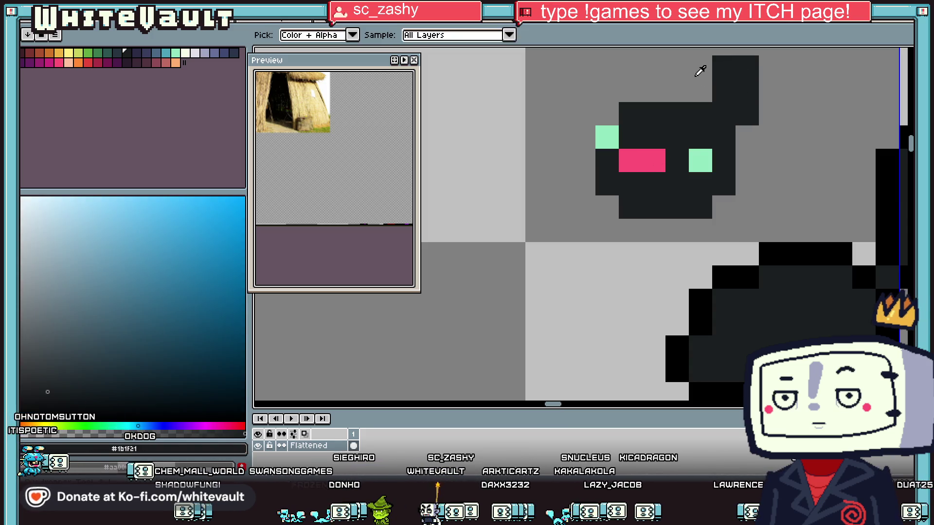
left_click(702, 71)
mouse_move(620, 63)
left_mouse_down()
mouse_move(619, 98)
mouse_move(620, 82)
left_mouse_up()
right_click(619, 81)
left_click(607, 95)
left_click(607, 119)
right_click(631, 95)
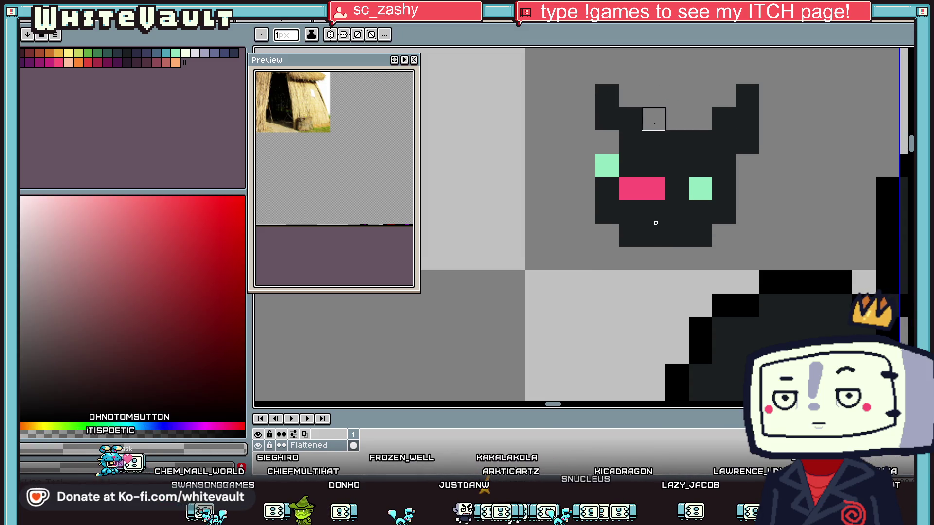
scroll(656, 222, "down", 3)
scroll(681, 154, "up", 2)
- Fill the left ear with black pixels and shift its tip one pixel left
key("b")
scroll(641, 111, "up", 2)
mouse_move(637, 93)
left_mouse_down()
mouse_move(637, 117)
mouse_move(654, 136)
mouse_move(637, 190)
mouse_move(659, 225)
mouse_move(755, 248)
mouse_move(778, 230)
mouse_move(824, 92)
mouse_move(800, 68)
mouse_move(752, 116)
left_mouse_up()
left_click(683, 116)
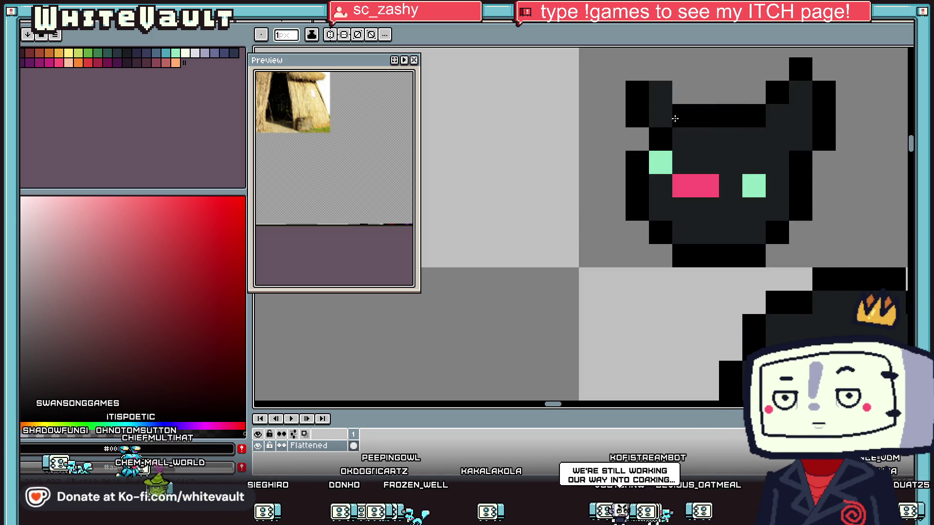
left_click_drag(660, 116, 657, 98)
scroll(725, 132, "down", 3)
key("i")
left_click(725, 132)
scroll(710, 128, "up", 3)
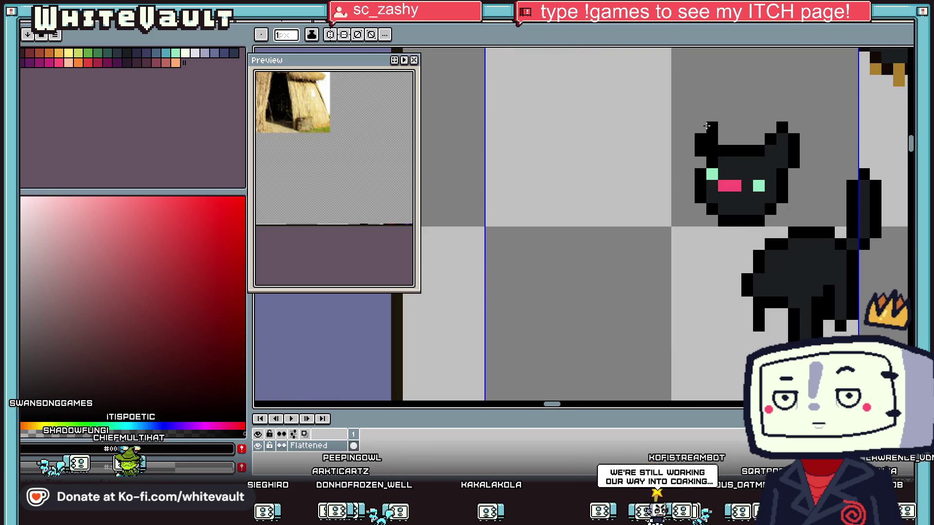
left_click(701, 127)
- Marquee-select the whole cat and nudge it one pixel to the right
key("m")
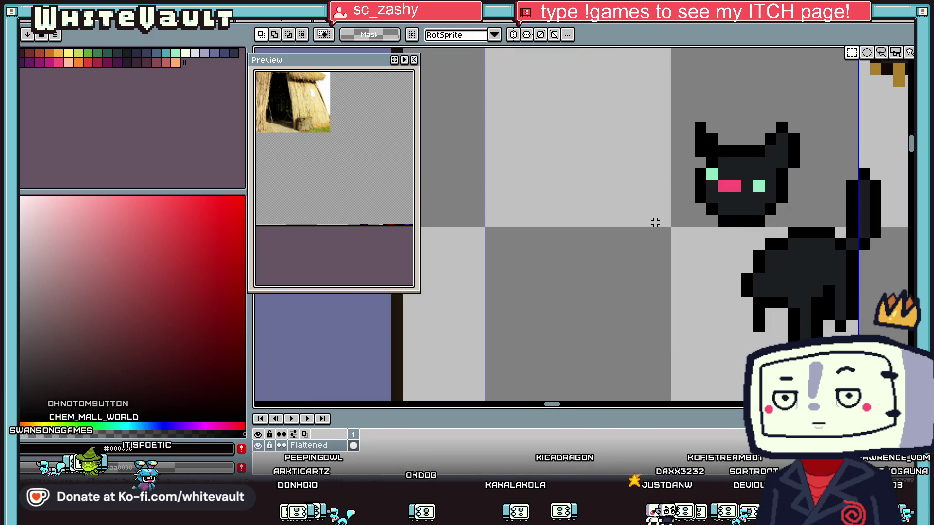
mouse_move(622, 108)
left_mouse_down()
mouse_move(801, 229)
mouse_move(794, 285)
mouse_move(823, 277)
left_mouse_up()
scroll(795, 283, "down", 4)
scroll(822, 269, "up", 3)
left_click_drag(824, 286, 827, 285)
key("Return")
- Paint over part of the pink eye with the cat's dark body colour
scroll(861, 338, "down", 1)
key("i")
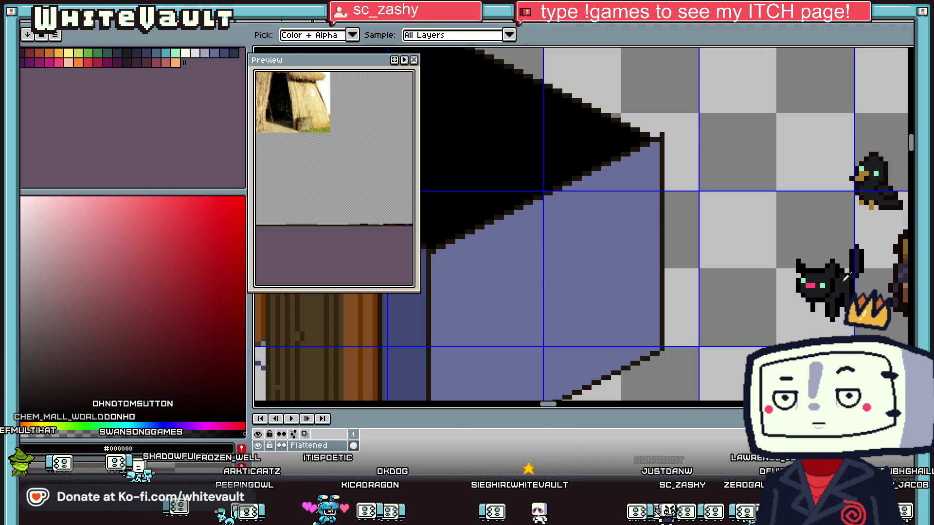
scroll(850, 281, "up", 3)
left_click(750, 258)
key("b")
left_click(701, 298)
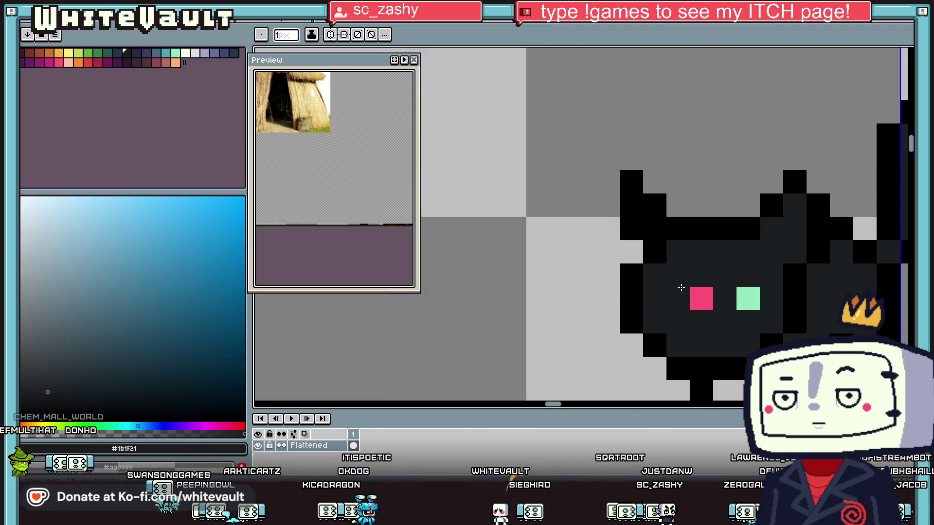
- Extend the cat's left leg in black and tidy the pixels beside it
key("i")
scroll(779, 279, "down", 2)
scroll(780, 278, "down", 2)
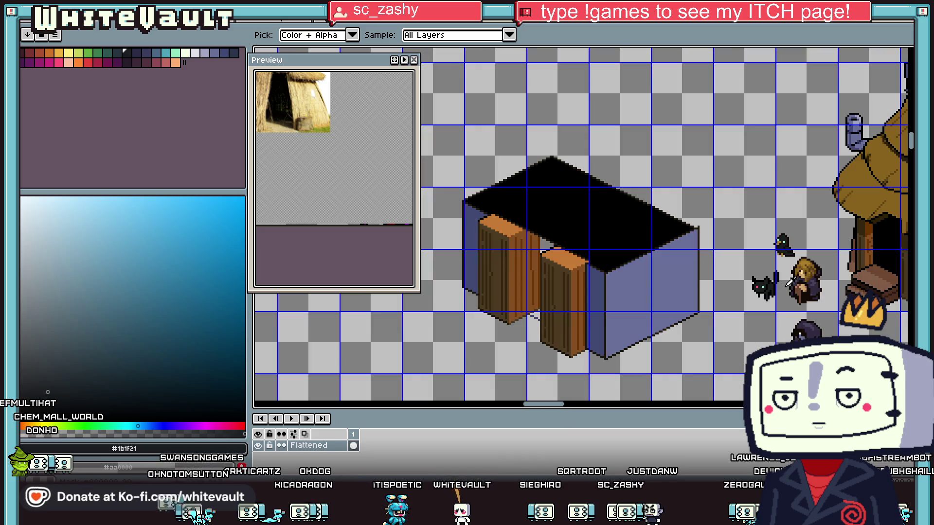
scroll(788, 307, "up", 4)
left_click(649, 226)
key("b")
left_click_drag(633, 226, 634, 242)
key("i")
key("b")
right_click(649, 226)
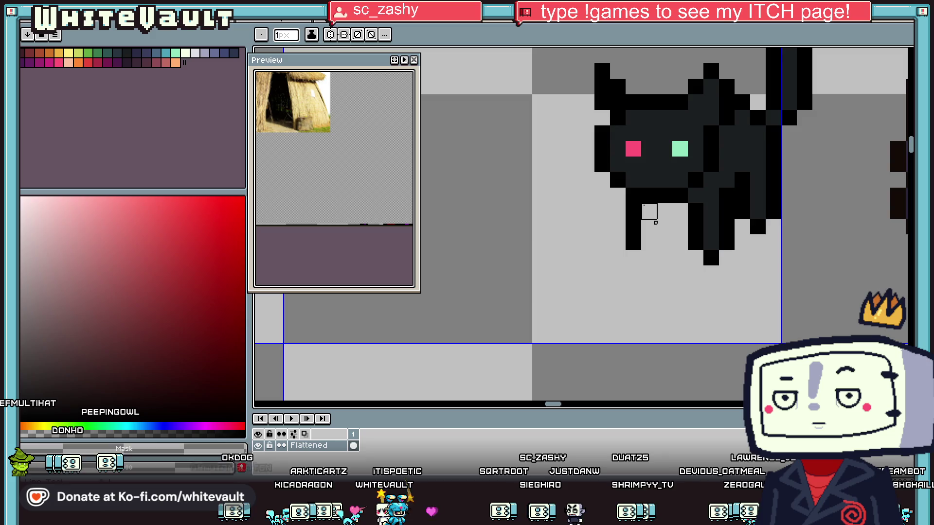
left_click_drag(661, 210, 676, 211)
- Add a pink nose below the eyes and repaint the left eye green
scroll(676, 211, "down", 3)
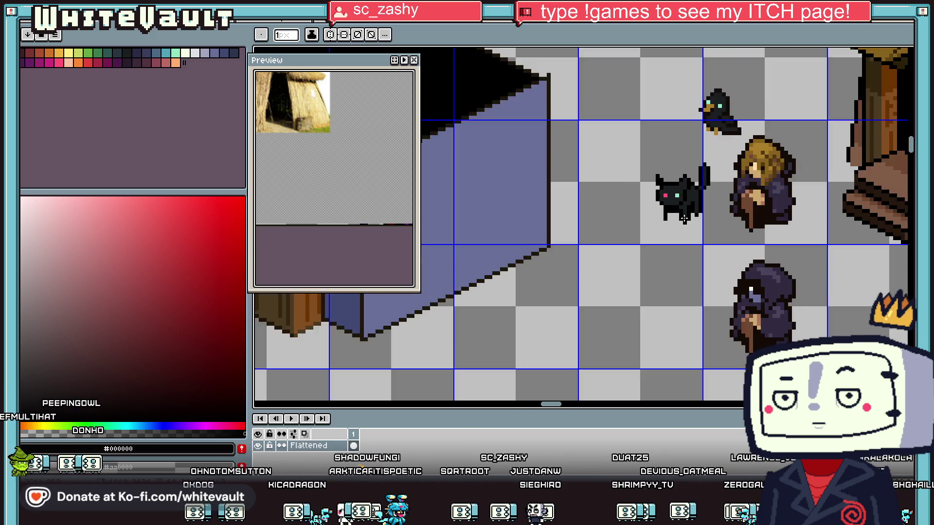
scroll(674, 194, "up", 5)
key("i")
left_click(660, 193)
key("b")
left_click(669, 201)
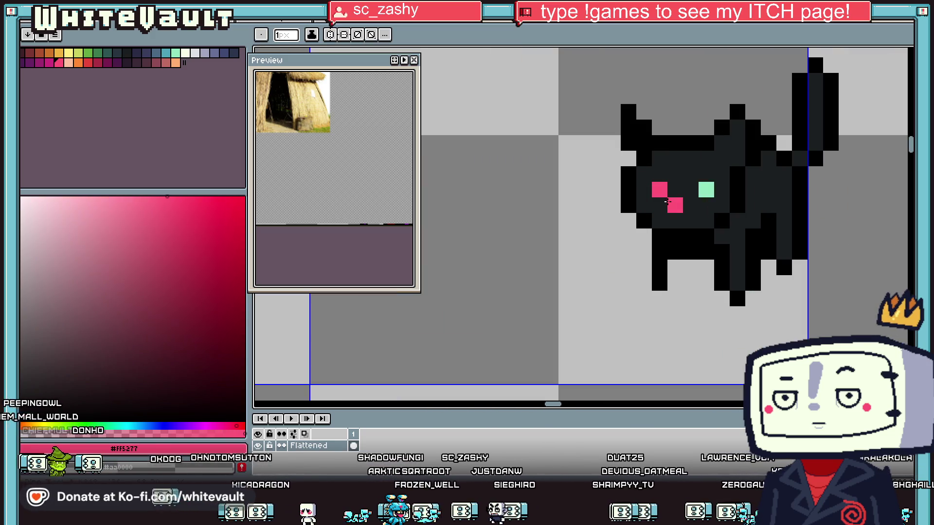
key("i")
left_click(706, 190)
key("b")
left_click(659, 189)
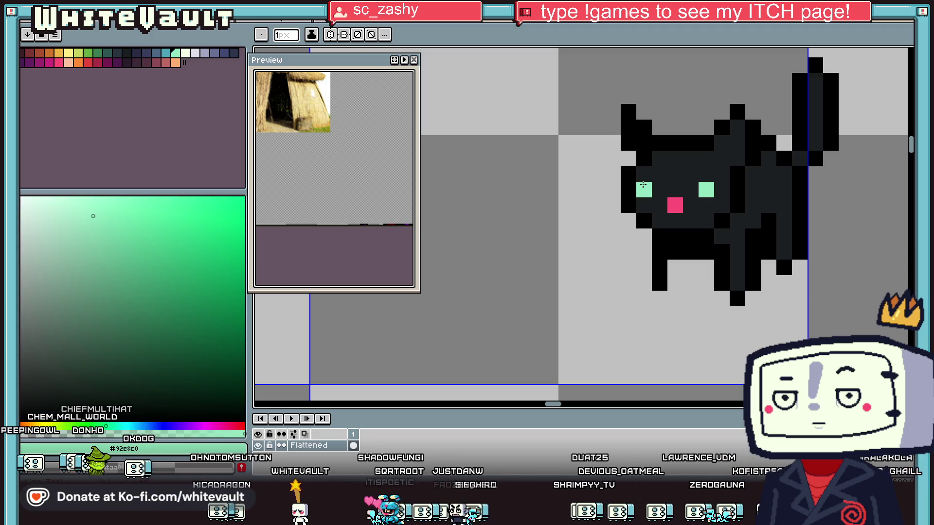
- Paint lighter dark-teal shading along the cat's body, back and tail
scroll(696, 215, "down", 2)
scroll(698, 215, "down", 2)
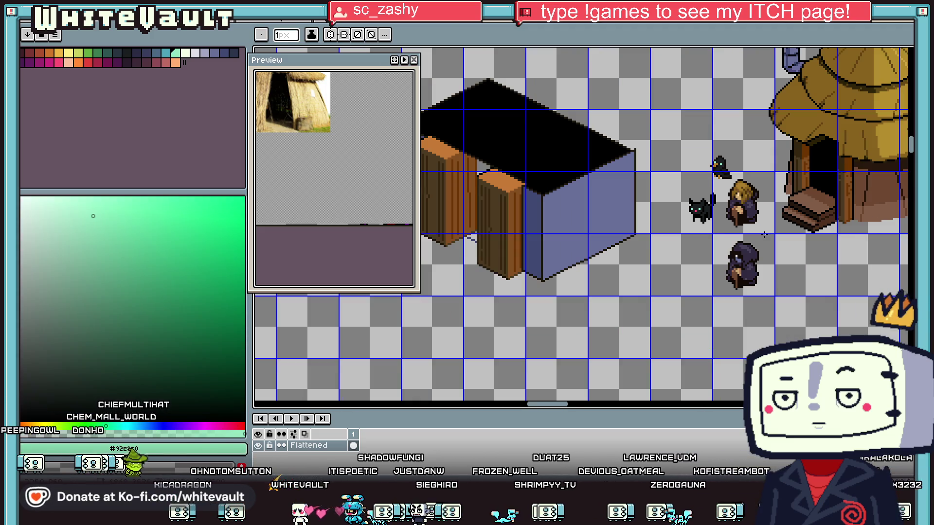
key("i")
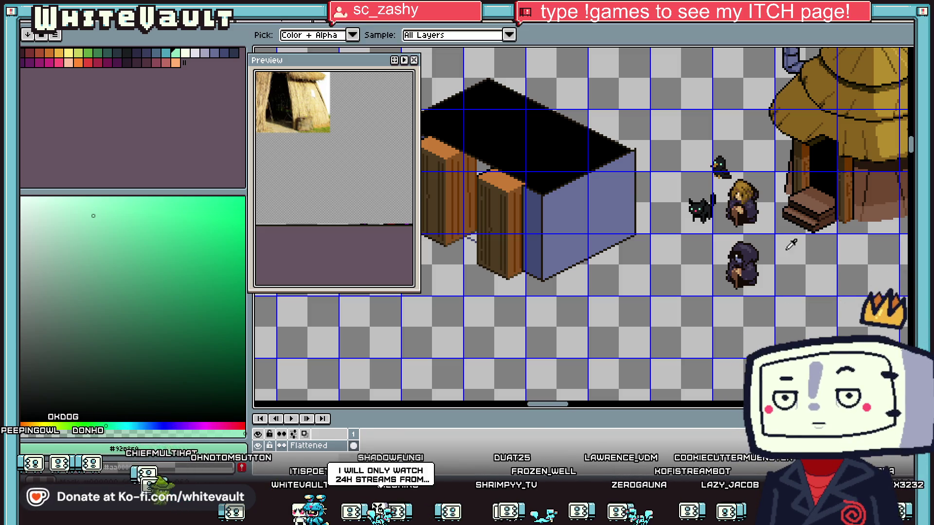
scroll(706, 234, "up", 2)
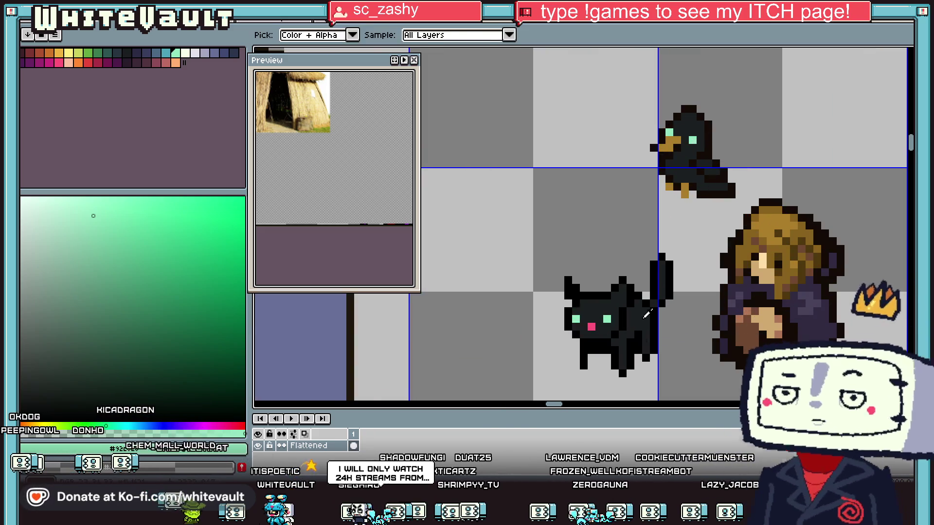
left_click(586, 303)
key("b")
scroll(586, 303, "up", 2)
left_click_drag(579, 302, 622, 302)
left_click(580, 325)
left_click(602, 324)
left_click(736, 315)
left_click(766, 326)
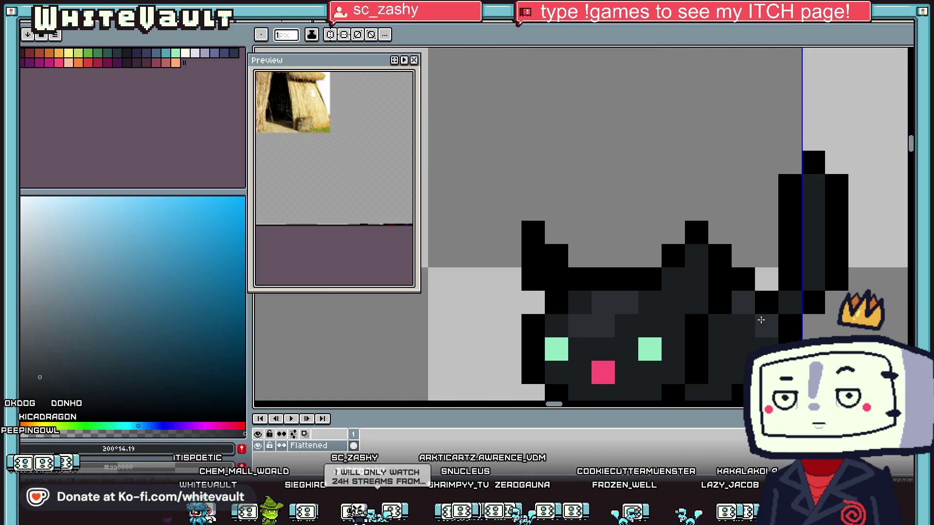
left_click(719, 325)
left_click_drag(814, 232, 813, 189)
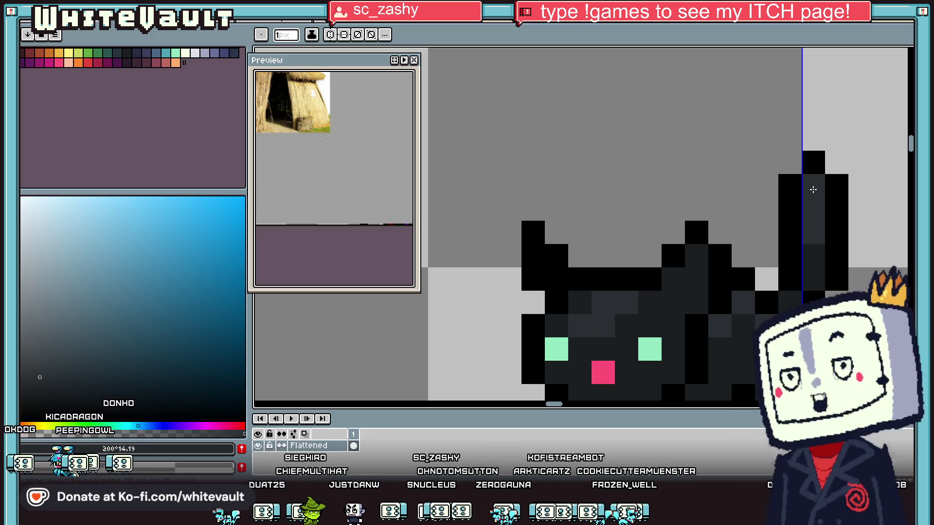
scroll(743, 256, "down", 4)
scroll(735, 264, "up", 3)
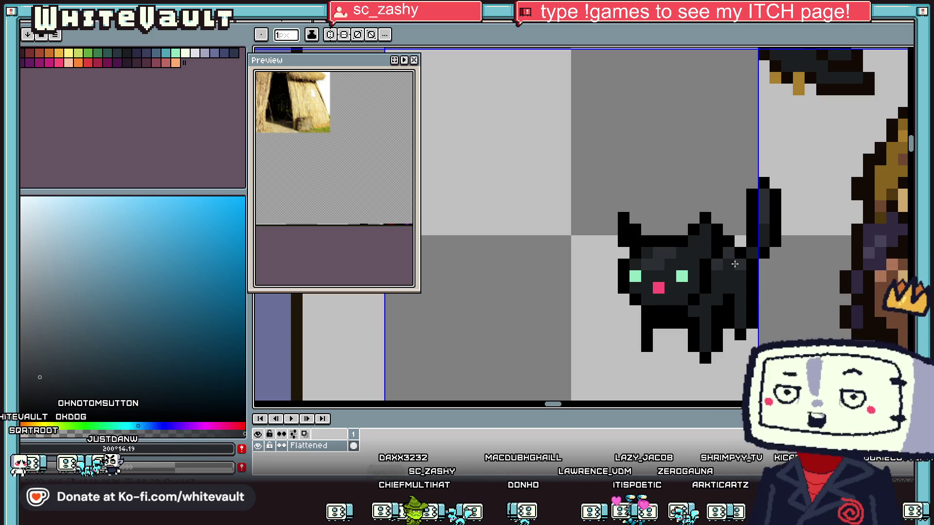
- Save the isometric hut sprite with File > Save
scroll(735, 264, "down", 5)
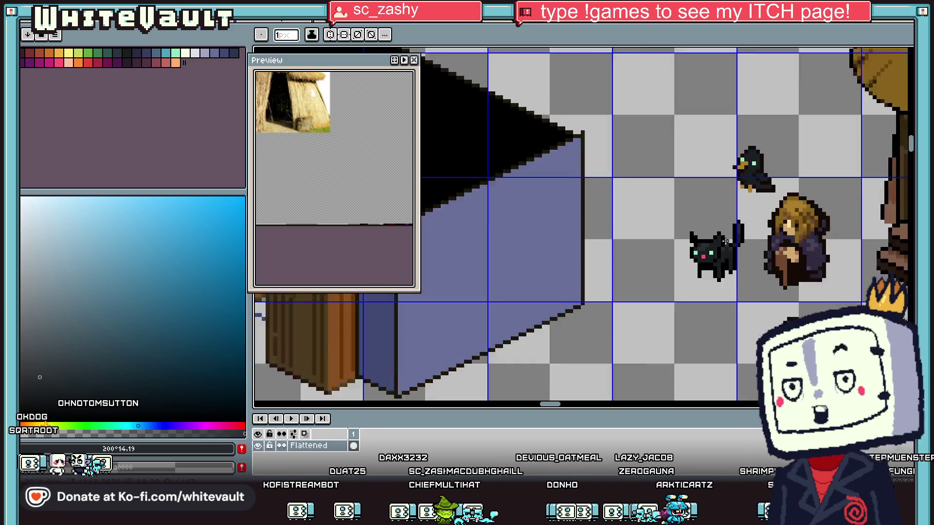
scroll(736, 239, "up", 5)
left_click(26, 15)
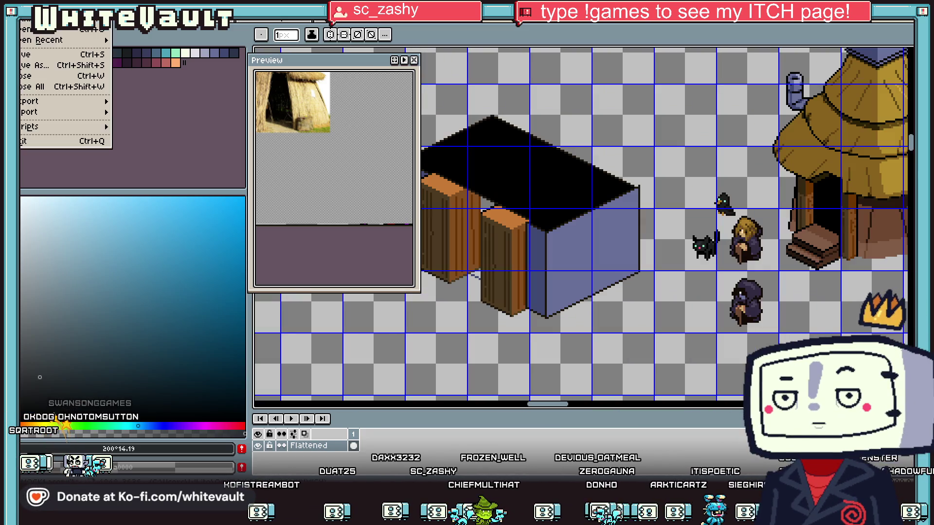
left_click(41, 56)
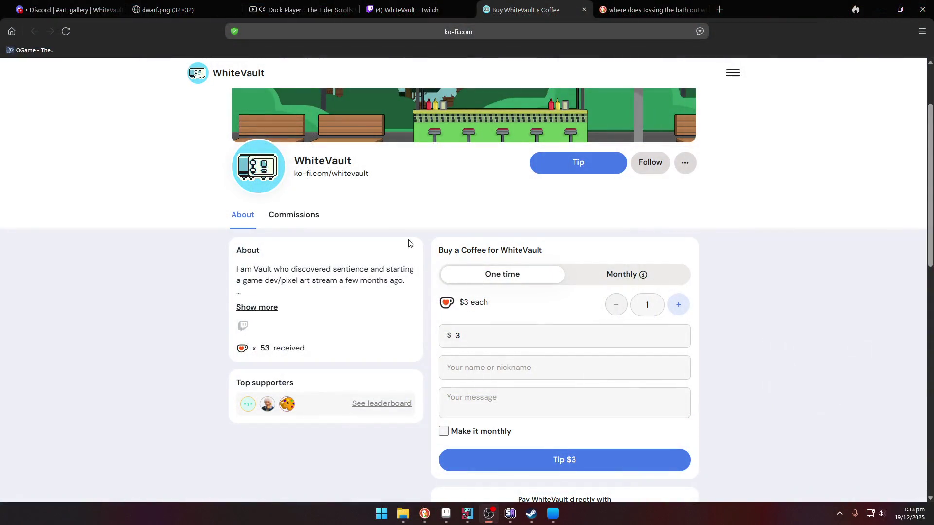
- Check the Ko-fi commissions, then show the About section with the Buy a Coffee form
left_click(290, 218)
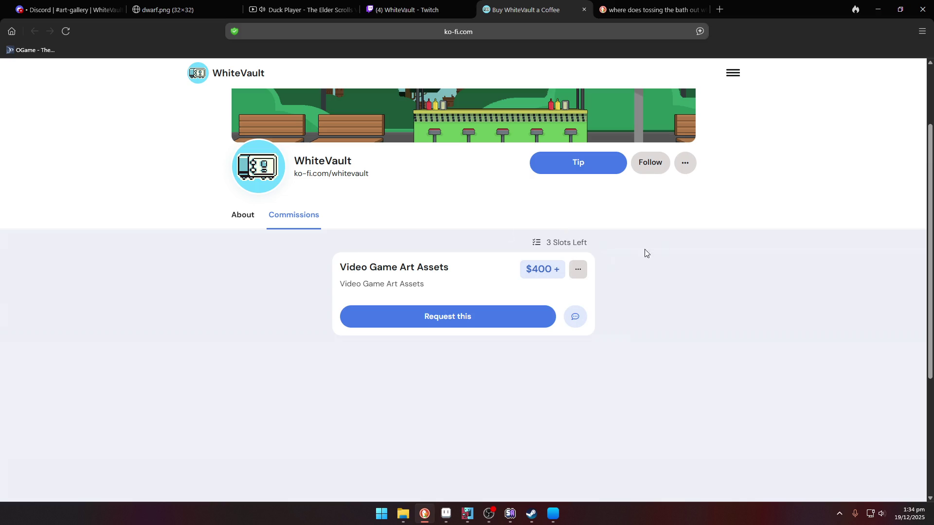
left_click(243, 221)
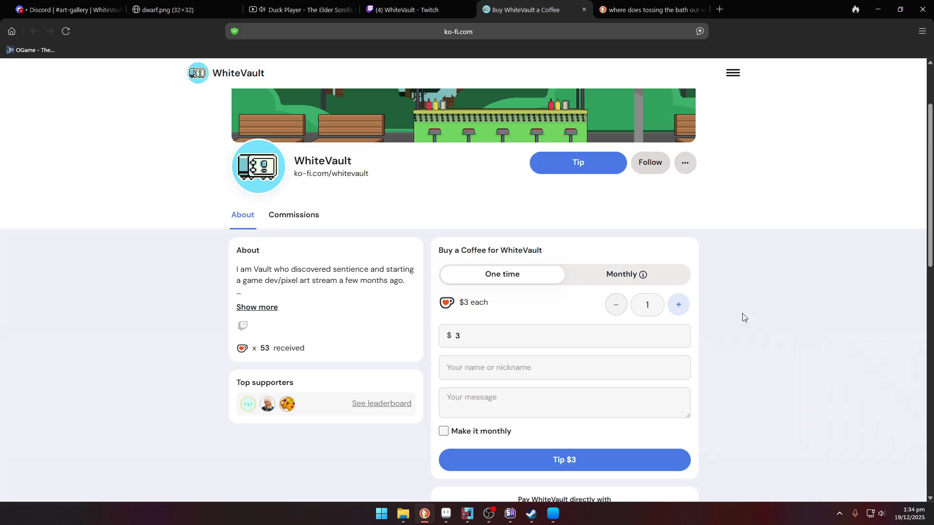
scroll(489, 221, "up", 1)
scroll(489, 221, "up", 1)
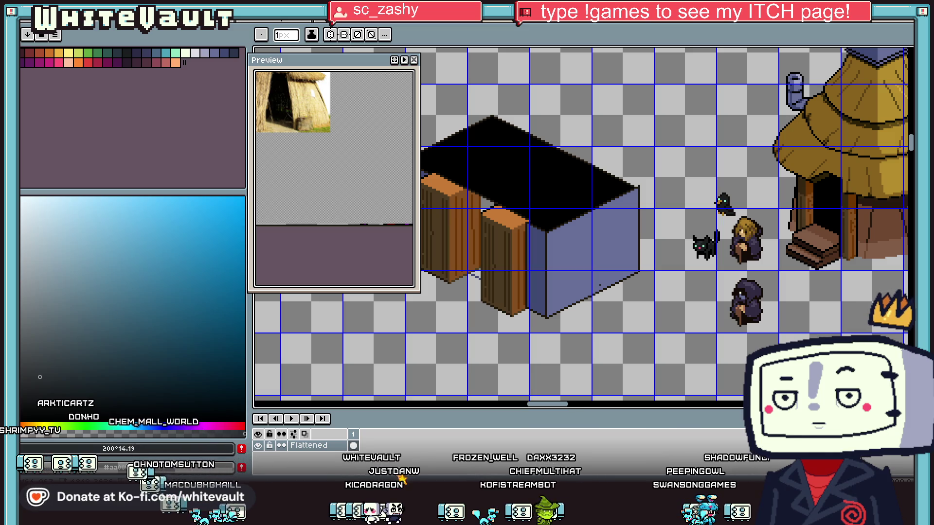
scroll(584, 297, "down", 1)
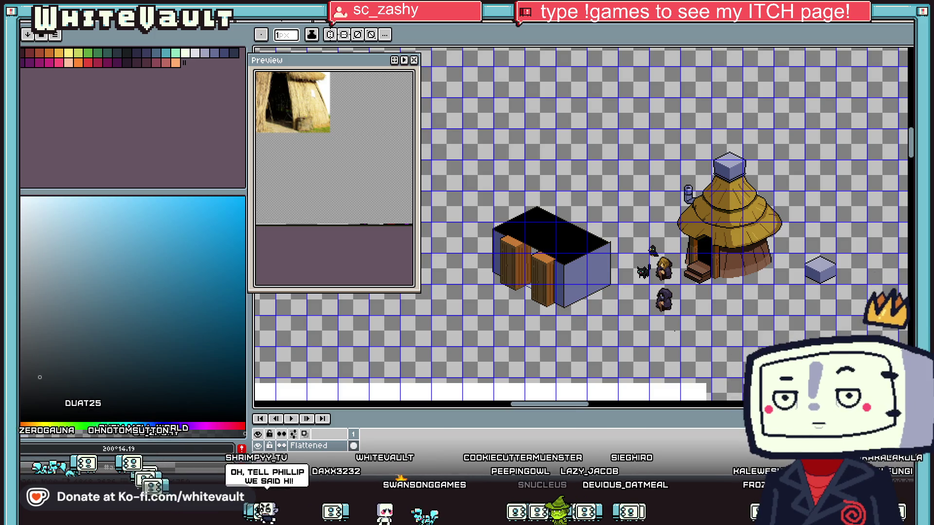
scroll(564, 97, "up", 2)
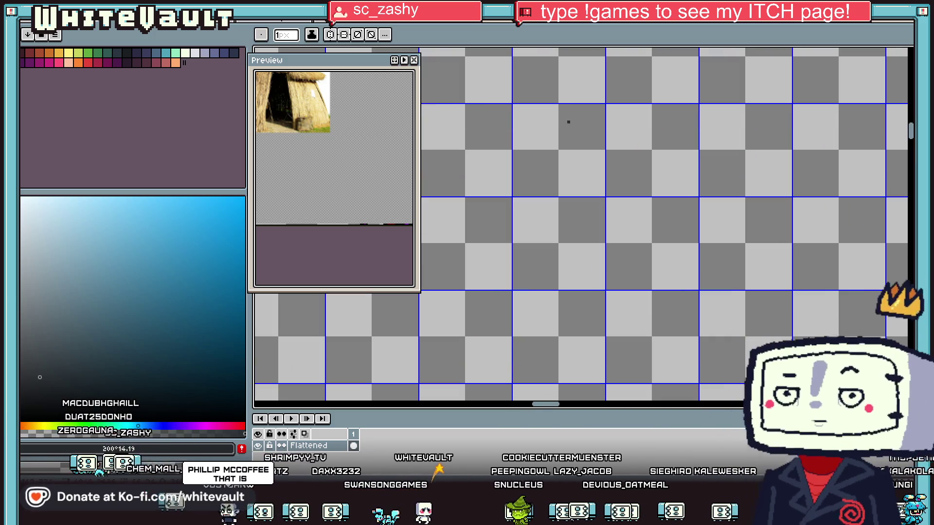
- Zoom in, then cycle through the open sprite sheets to the large sprite atlas
scroll(490, 125, "up", 1)
key("bracketright")
key("bracketright")
key("bracketright")
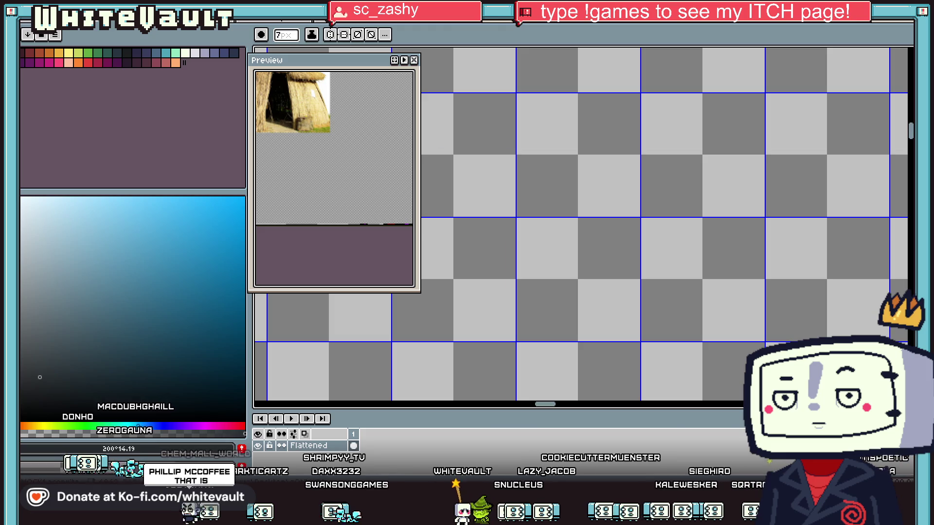
key("Right")
key("ctrl+Tab")
key("ctrl+Tab")
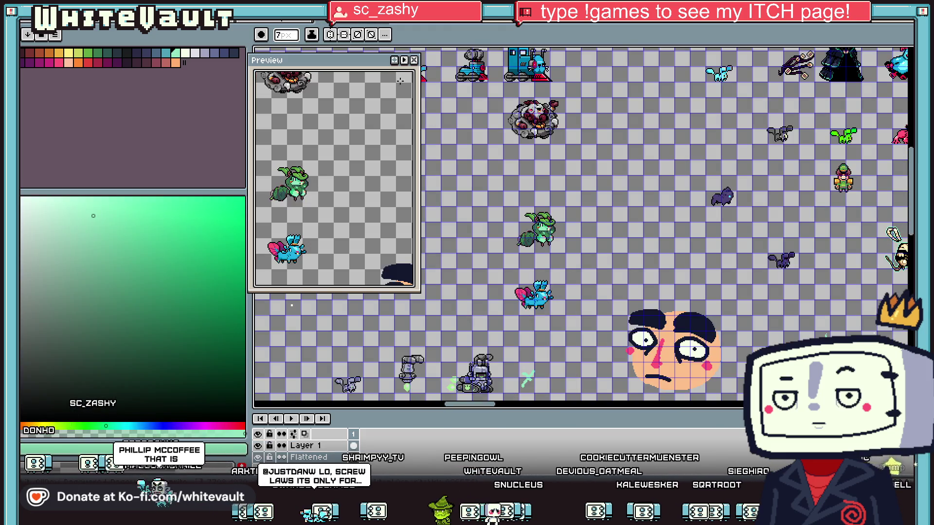
key("ctrl+Tab")
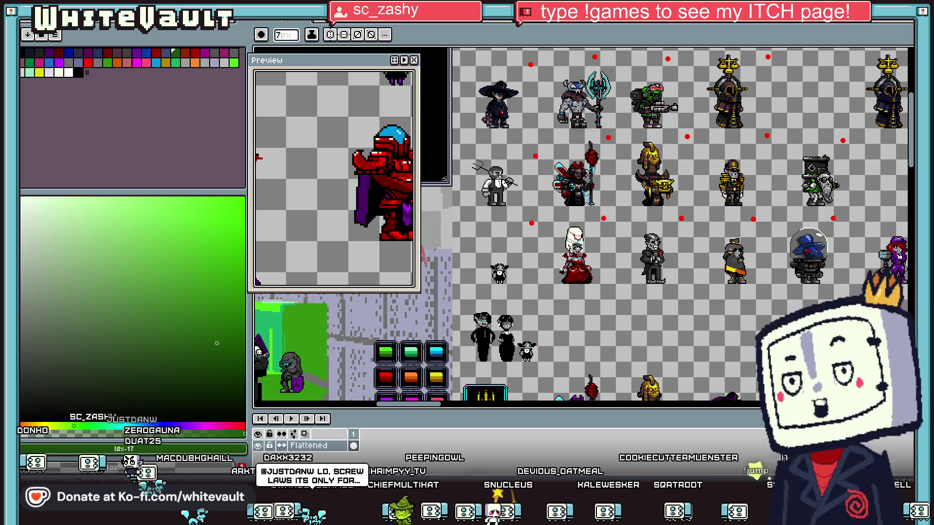
key("ctrl+Tab")
key("ctrl+Tab")
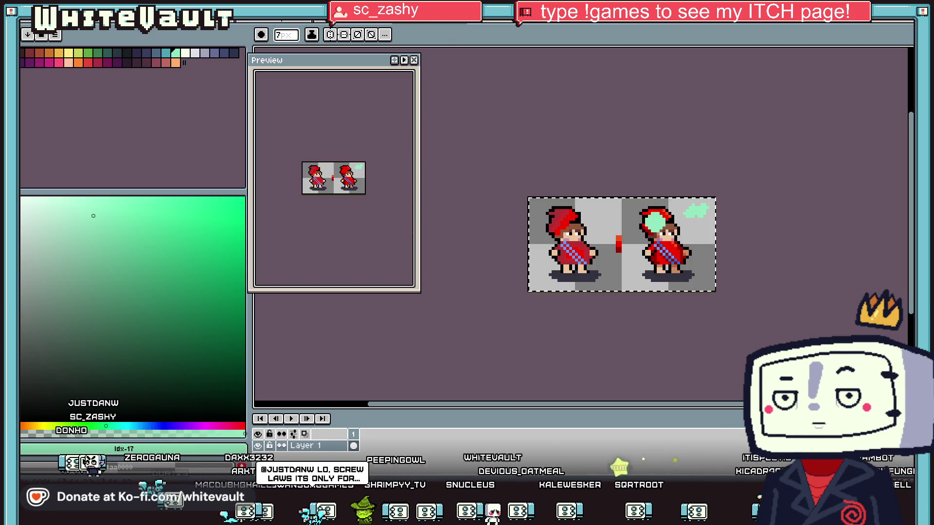
key("ctrl+Tab")
key("ctrl+Tab")
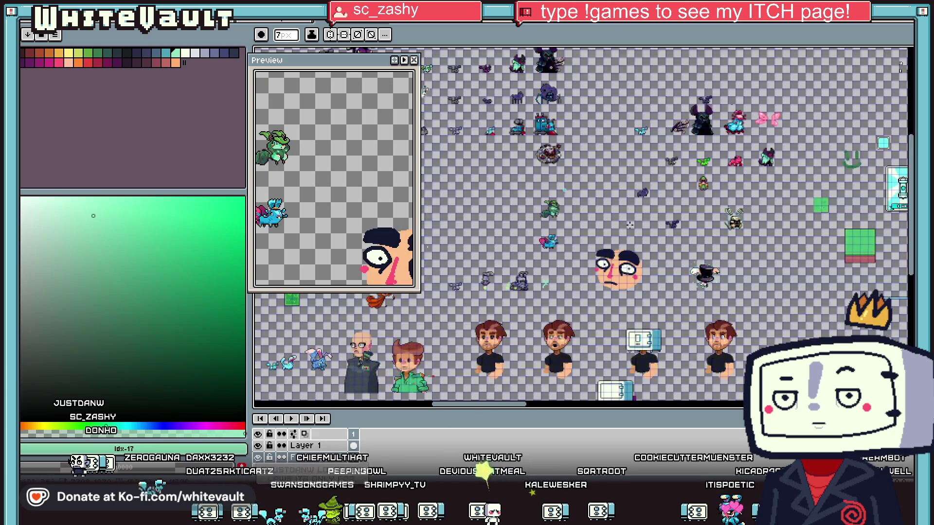
key("ctrl+Tab")
key("ctrl+Tab")
key("ctrl+Tab")
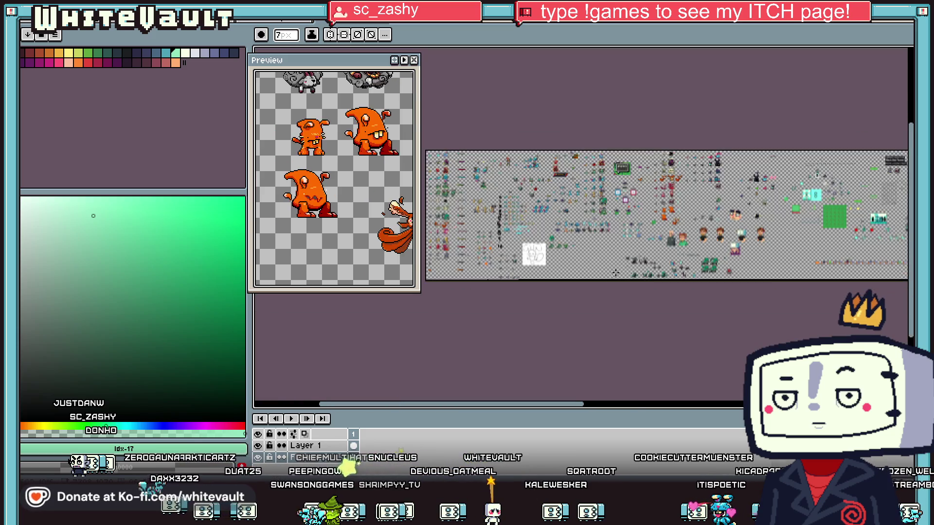
key("ctrl+Tab")
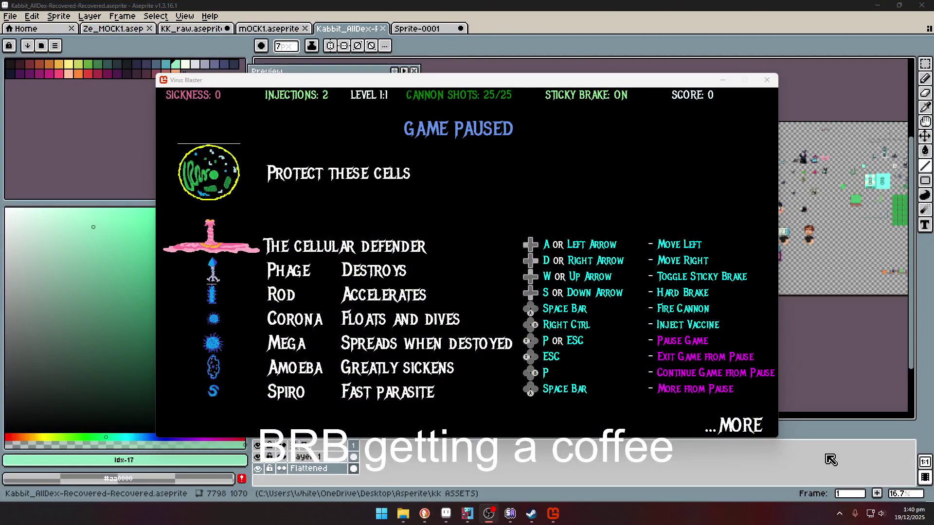
- Bring Virus Blaster to the front and page through its paused help screens
left_click(619, 194)
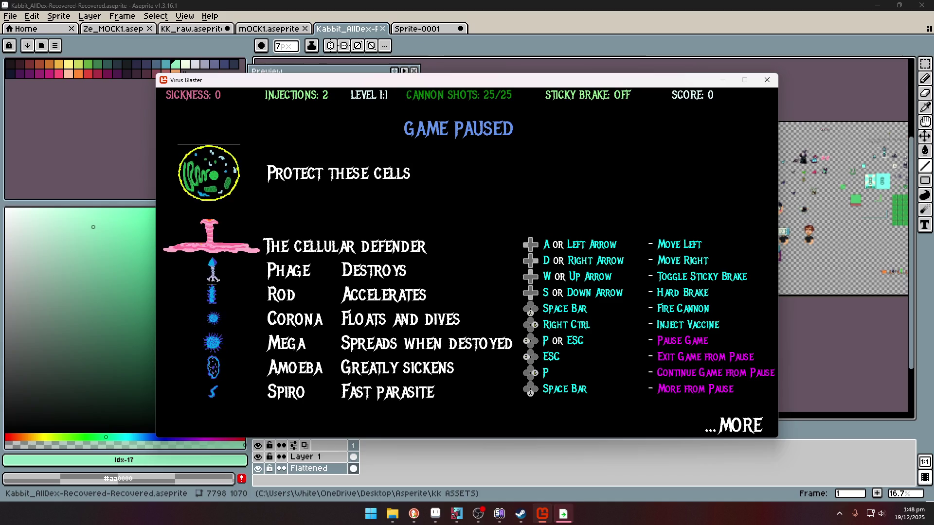
key("space")
key("space")
key("space")
key("space")
key("space")
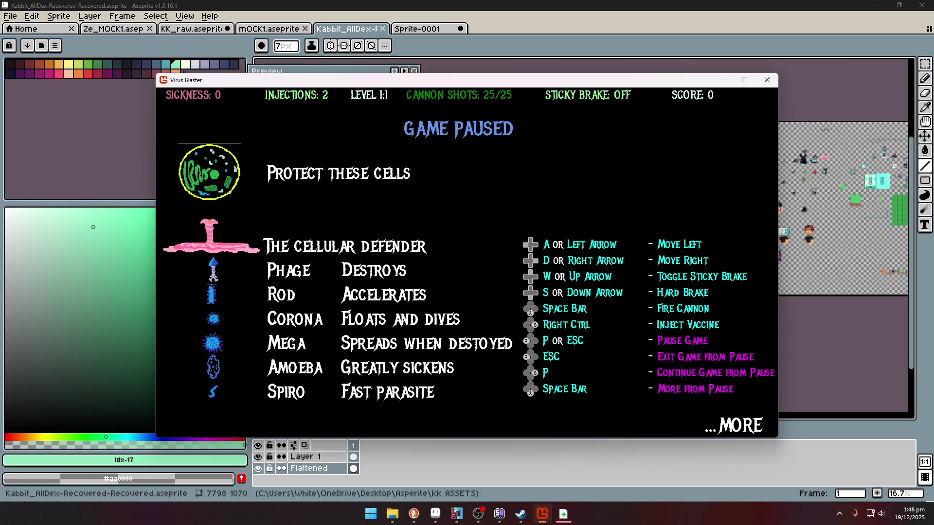
- Resume play and shoot viruses, grabbing the golden super charge and injecting a cell
key("p")
key("Left")
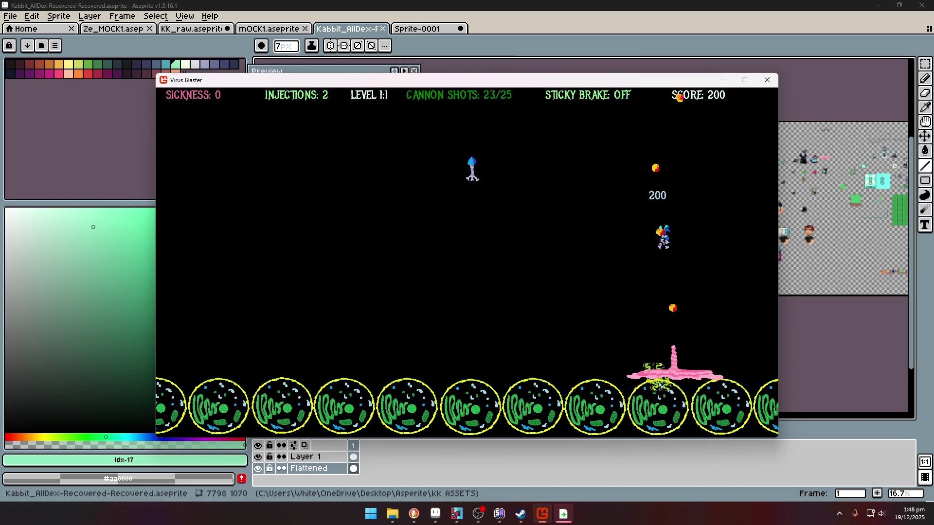
key("Left")
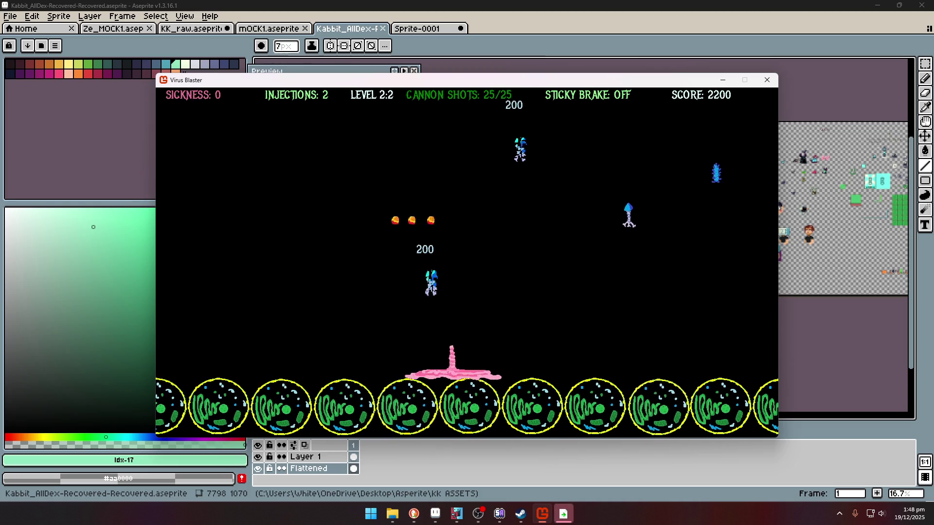
key("space")
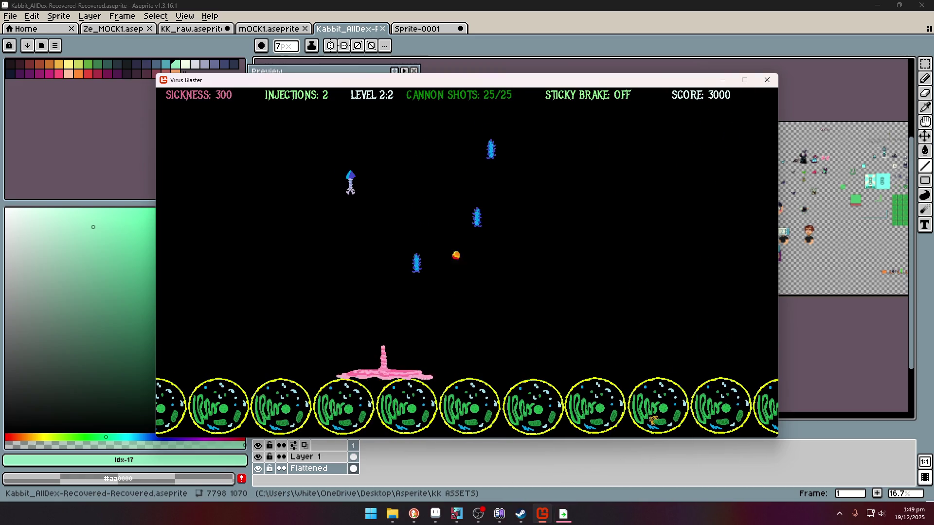
key("space")
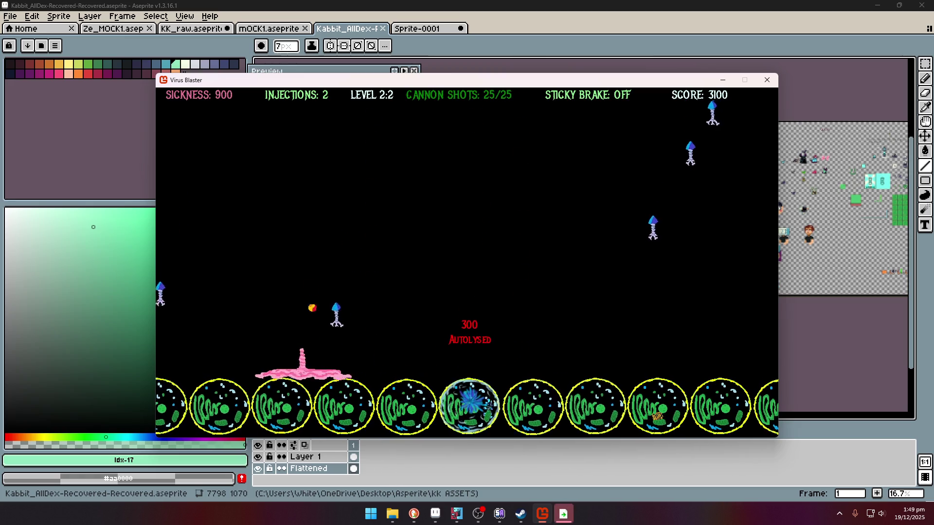
key("Right")
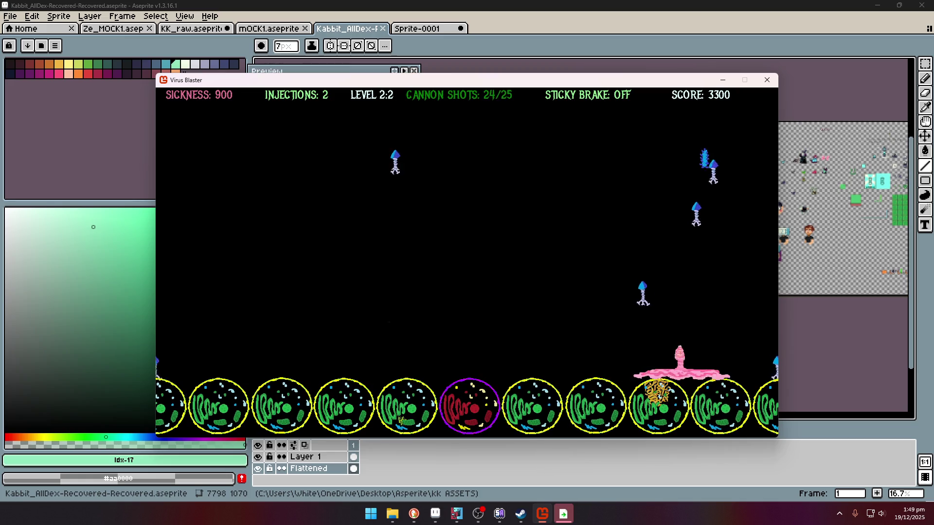
key("Left")
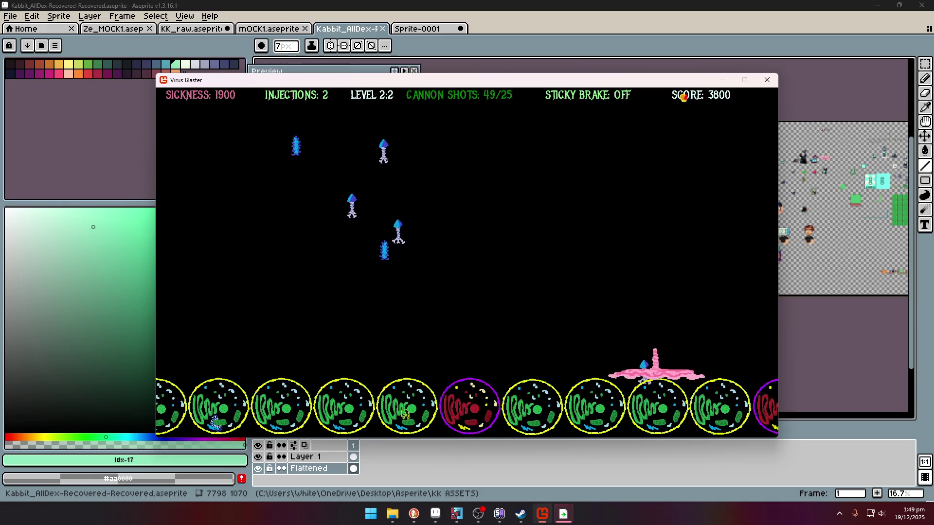
key("Left")
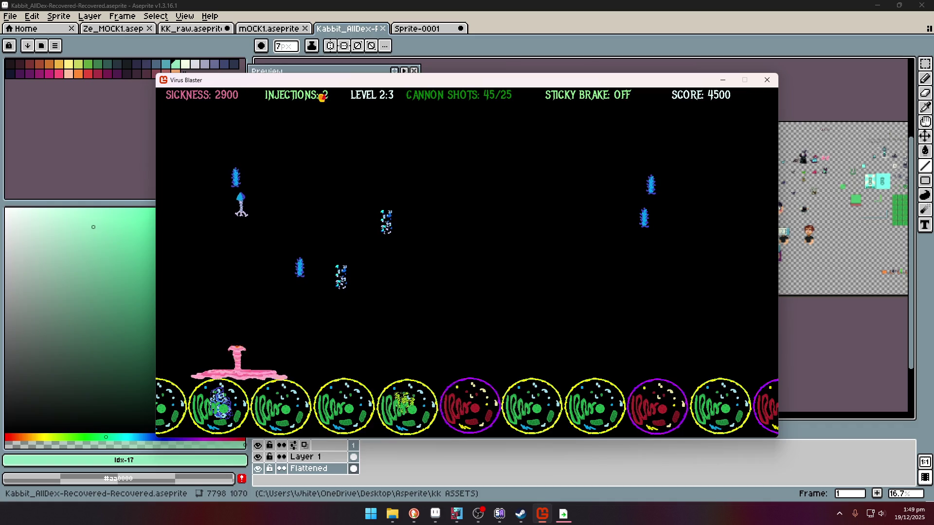
key("Right")
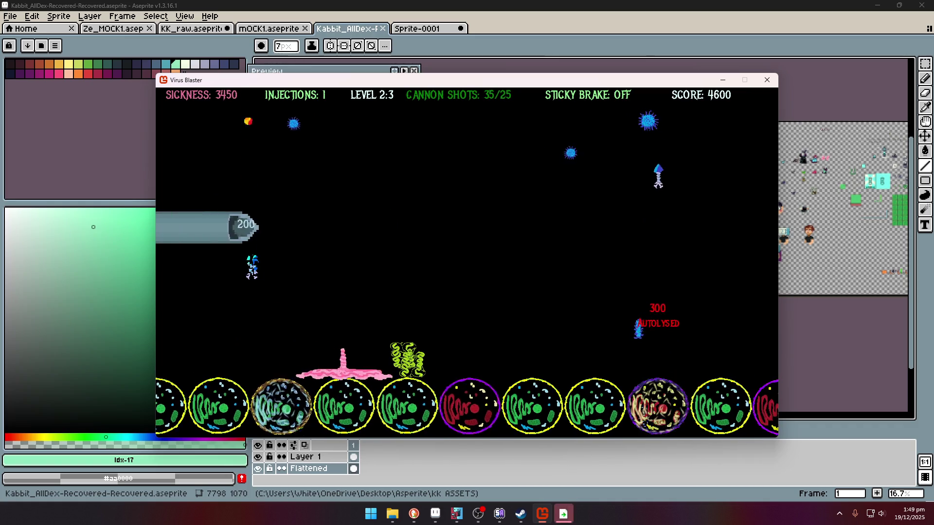
key("Left")
key("Left")
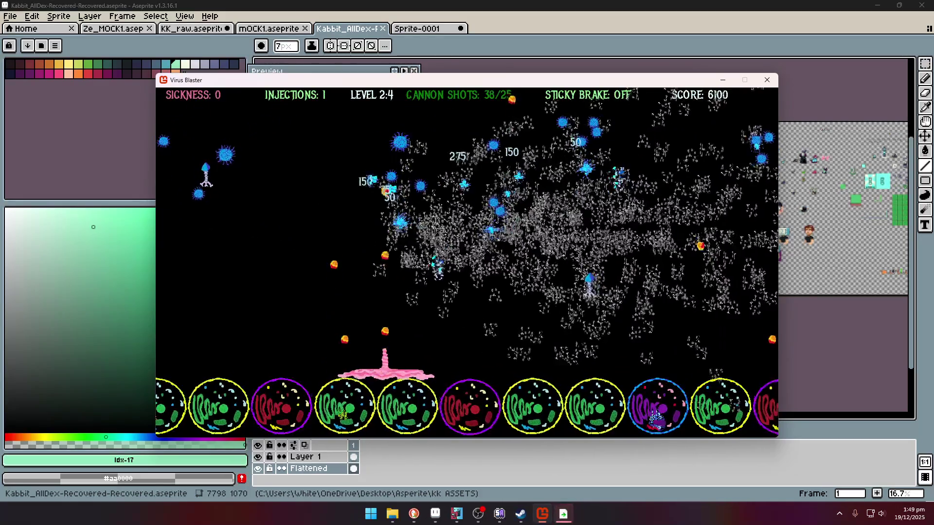
- Keep steering and firing the cannon to clear the remaining viruses until level 3
key("Left")
key("Right")
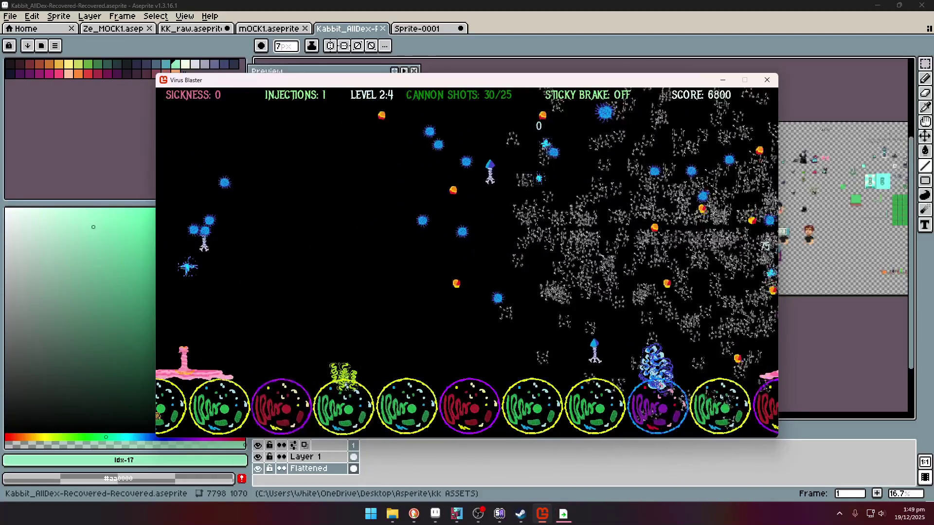
key("Left")
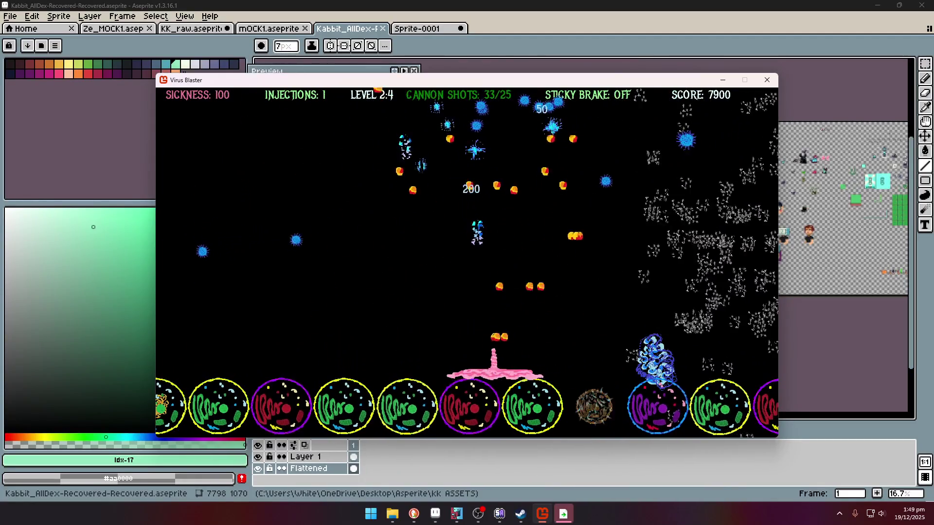
key("Right")
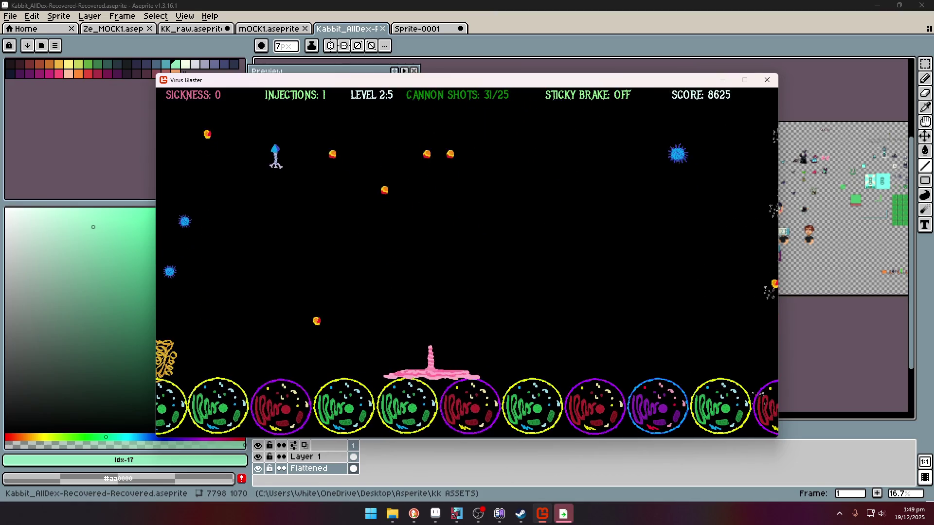
key("Right")
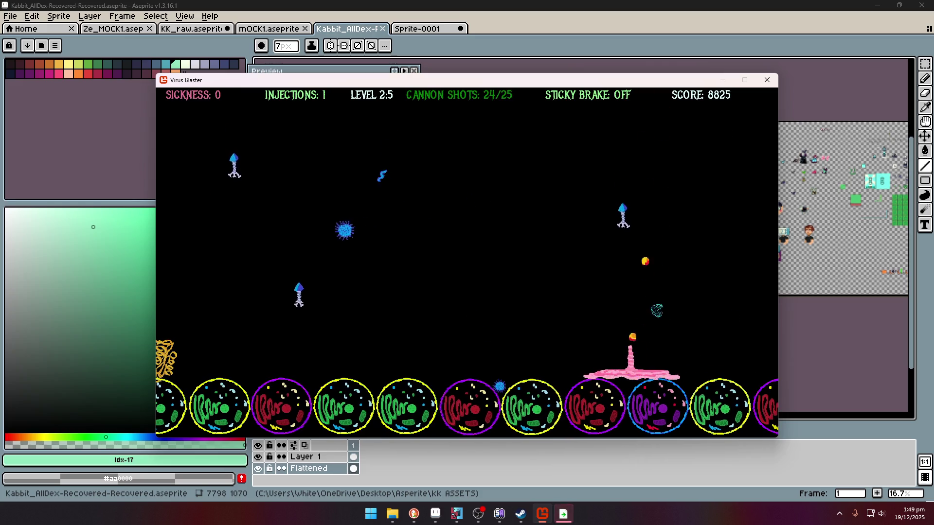
key("Left")
key("Left")
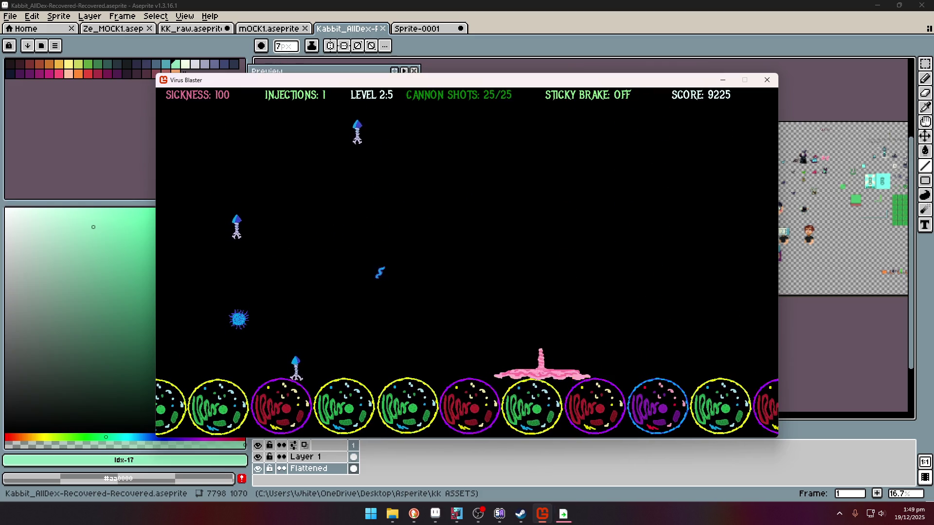
key("Right")
key("Right")
key("Right")
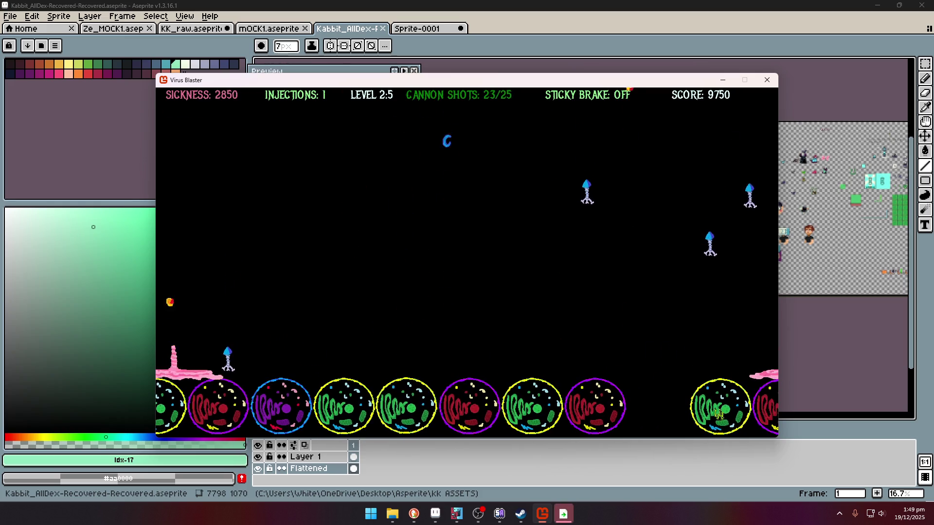
key("Left")
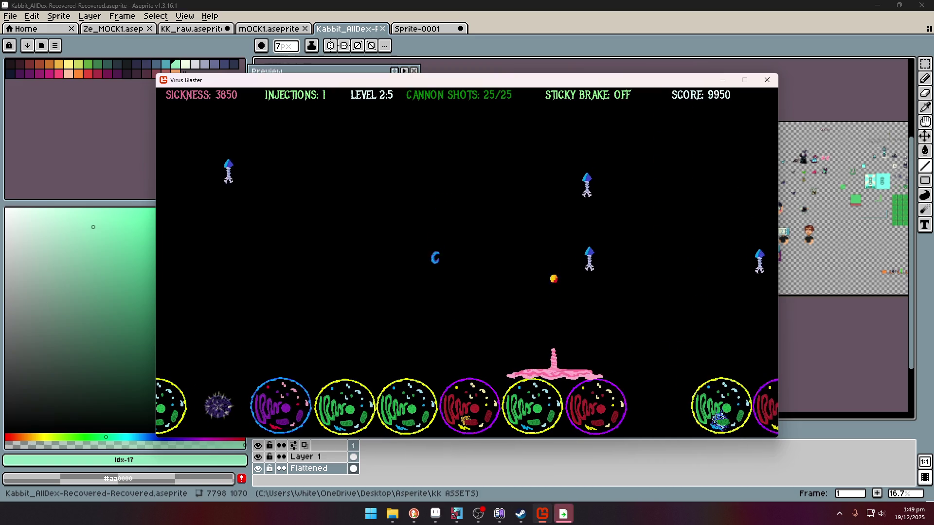
key("space")
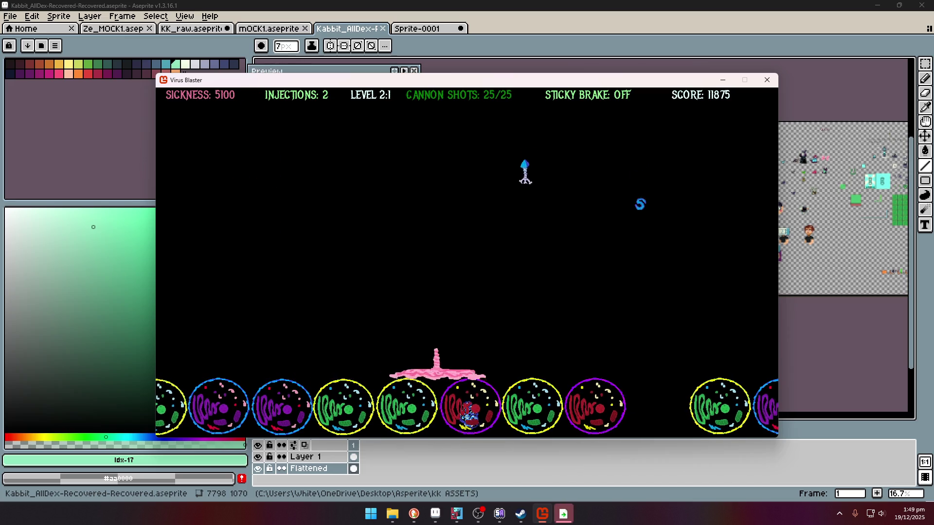
key("Right")
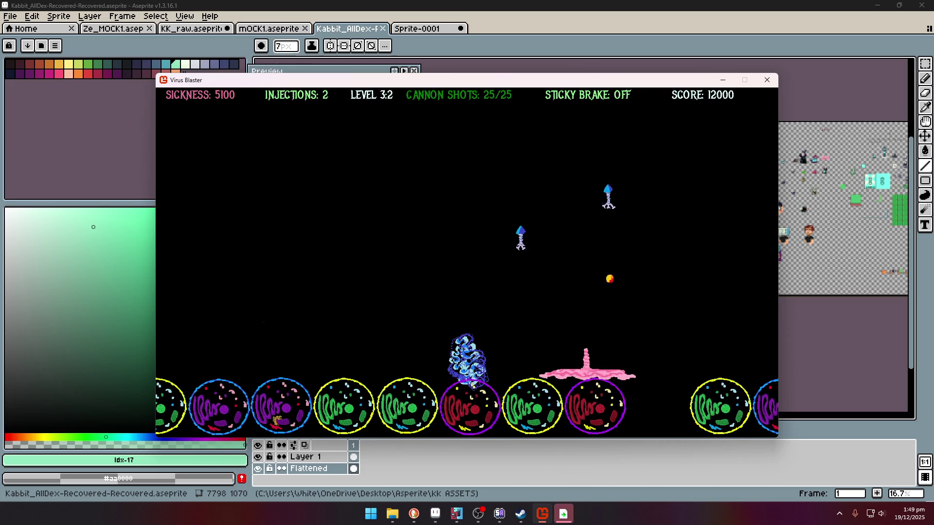
- Slide the cannon left and right while rapid-firing at the nearby virus
key("Left")
key("space")
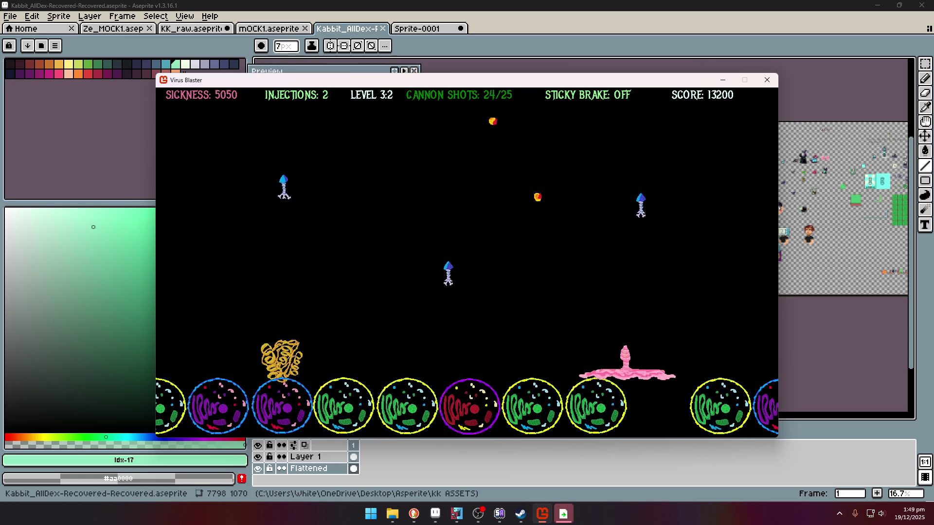
key("Right")
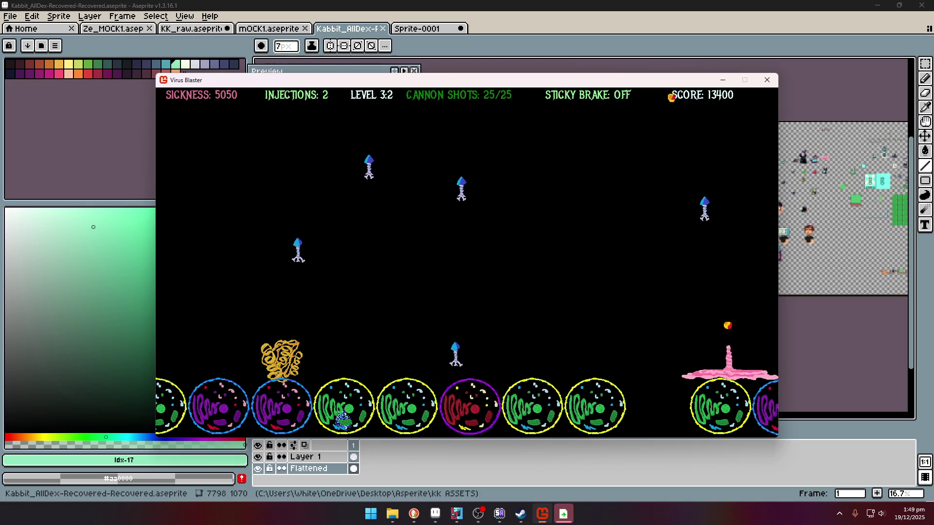
key("Left")
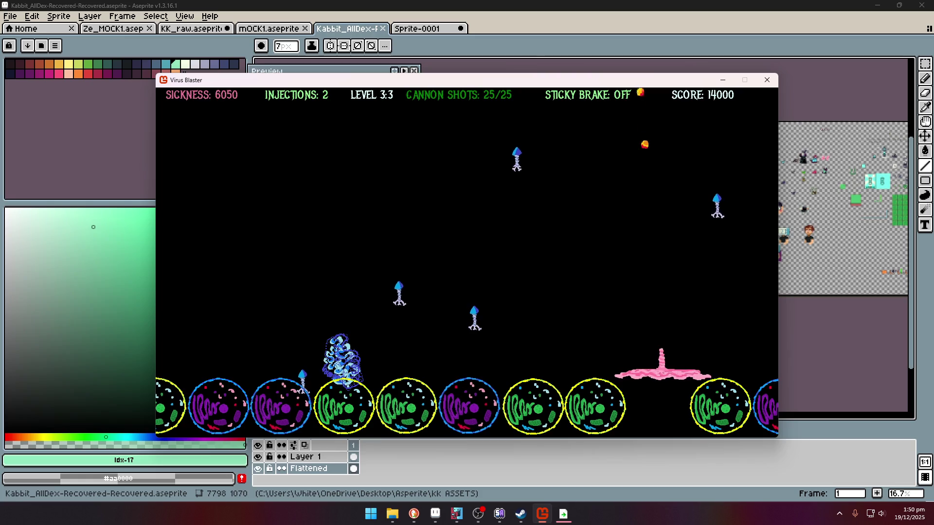
key("Left")
key("space")
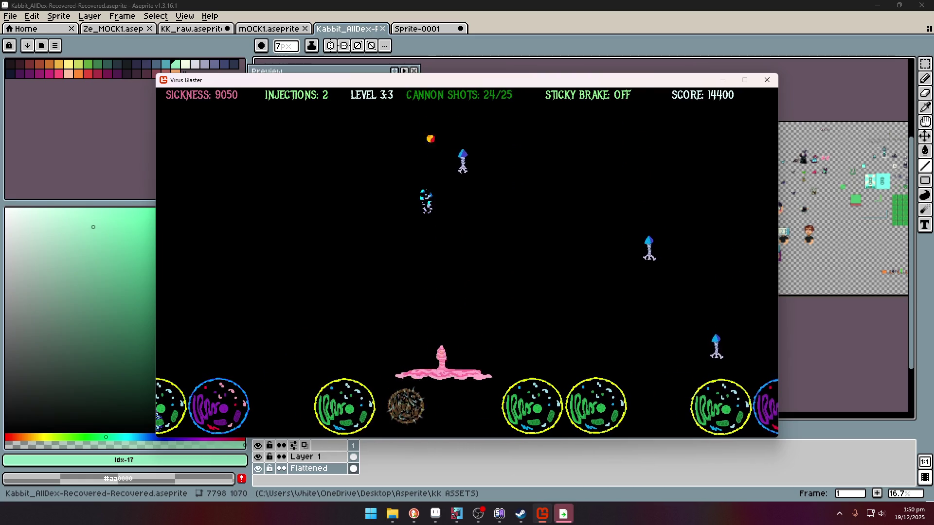
- Release an injection on the infected cells, then dodge back and forth while firing
key("Right")
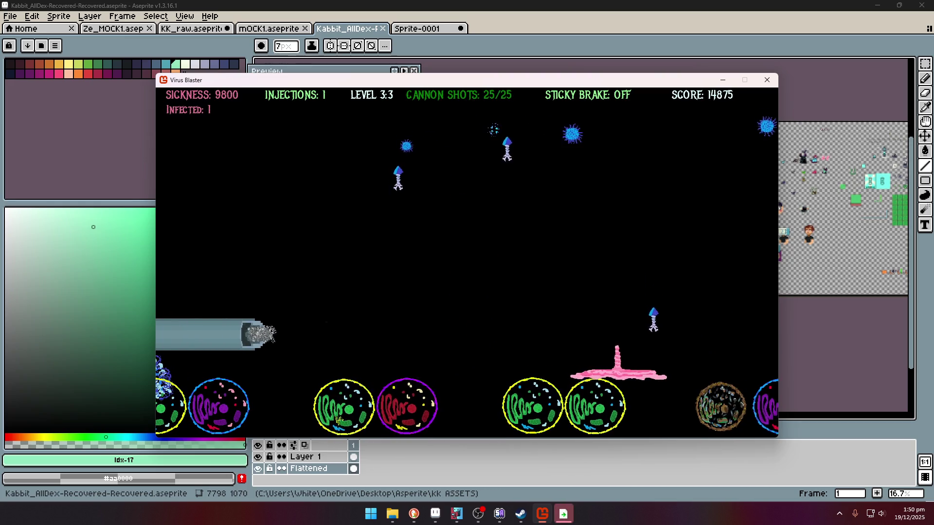
key("Left")
key("Right")
key("space")
key("Right")
key("Right")
- Sweep the cannon across the field, firing shots at the viruses
key("Left")
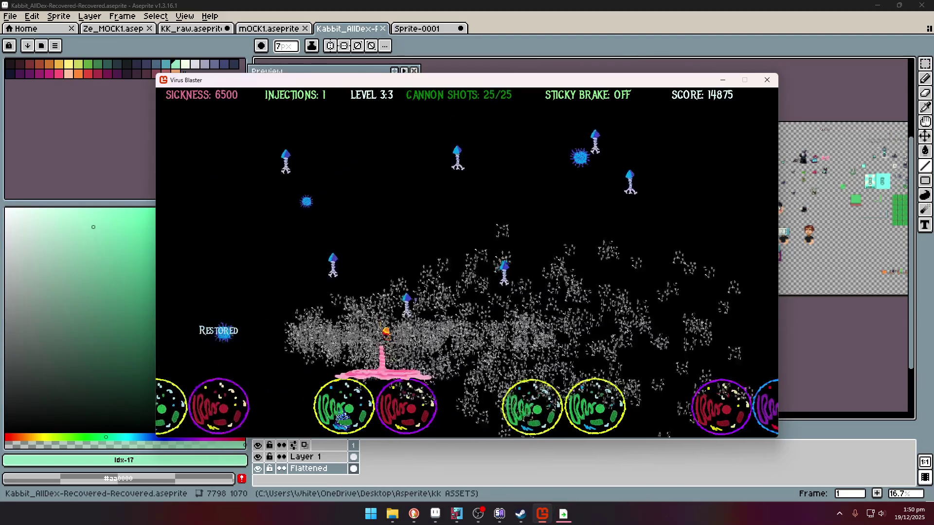
key("Right")
key("space")
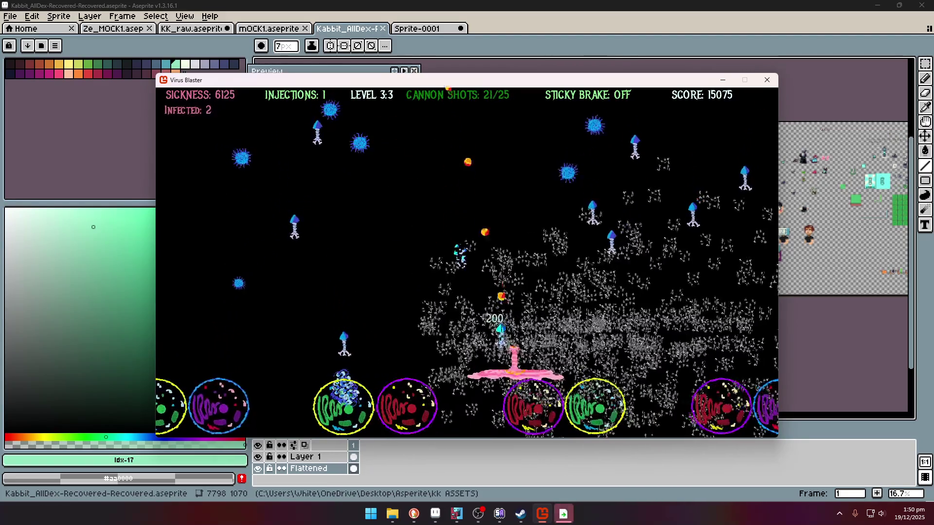
key("Left")
key("space")
key("Right")
key("Right")
key("space")
key("space")
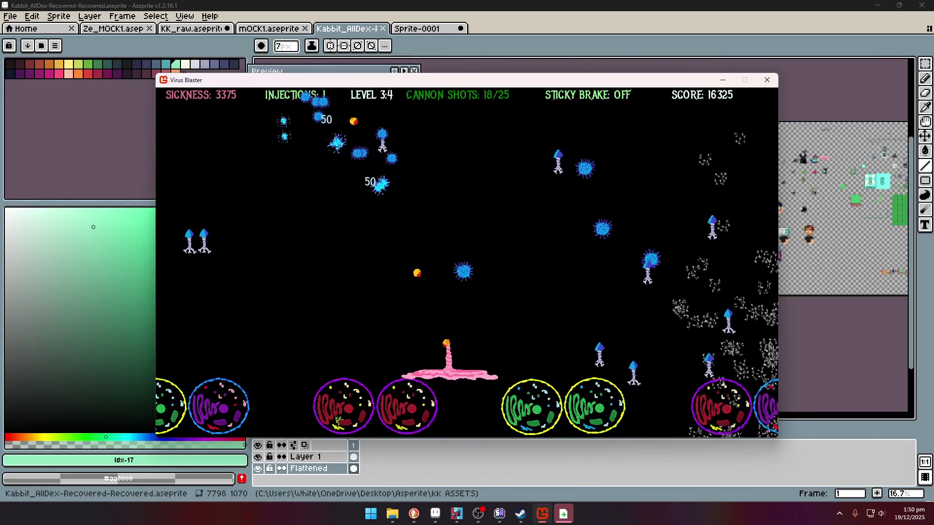
- Keep moving right past the edge wrap, firing to clear the virus swarm
key("Right")
key("space")
key("space")
key("space")
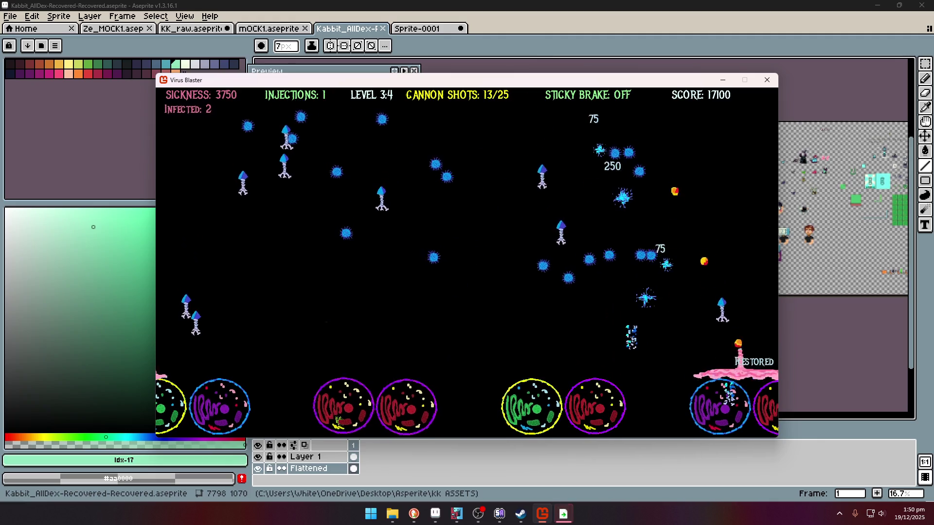
key("Right")
key("space")
key("space")
key("space")
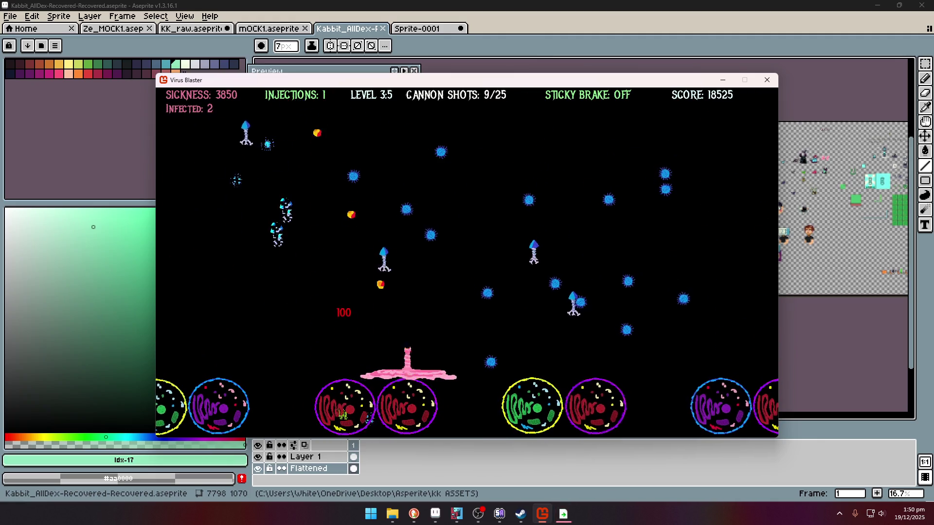
key("Right")
key("space")
key("space")
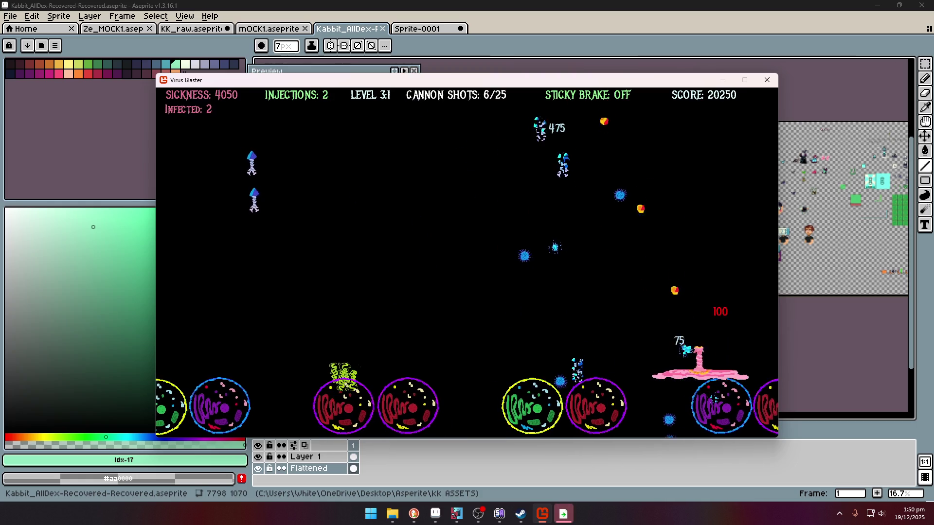
key("Left")
key("Left")
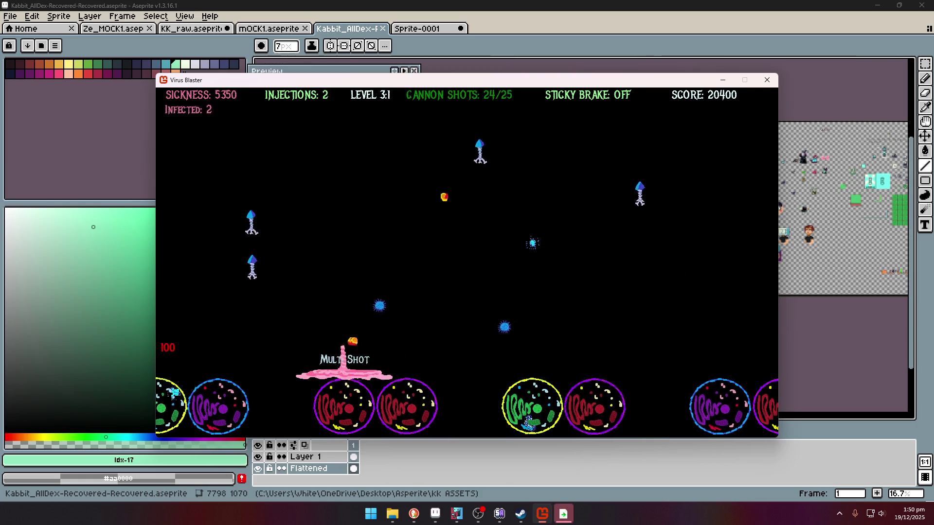
- Fire the Multi Shot spread and keep shooting until level 4 starts
key("space")
key("Right")
key("space")
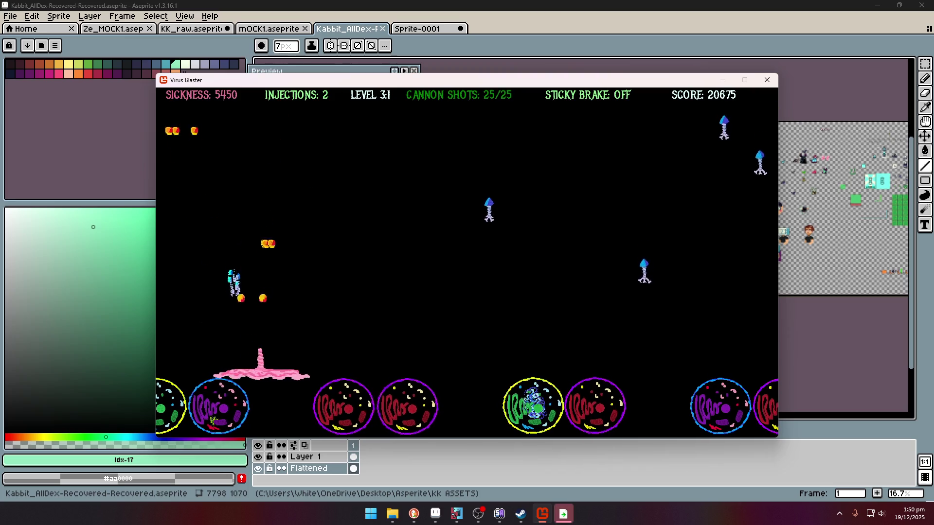
key("space")
key("Right")
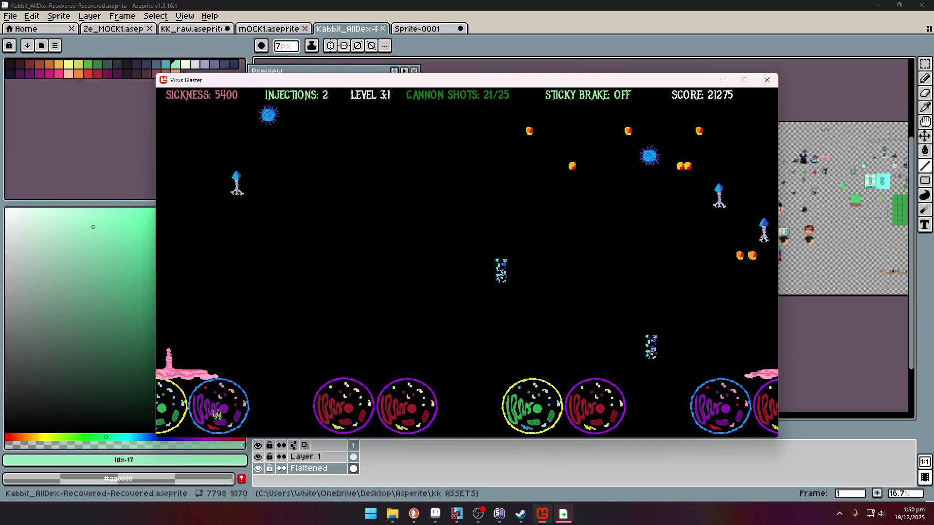
key("Left")
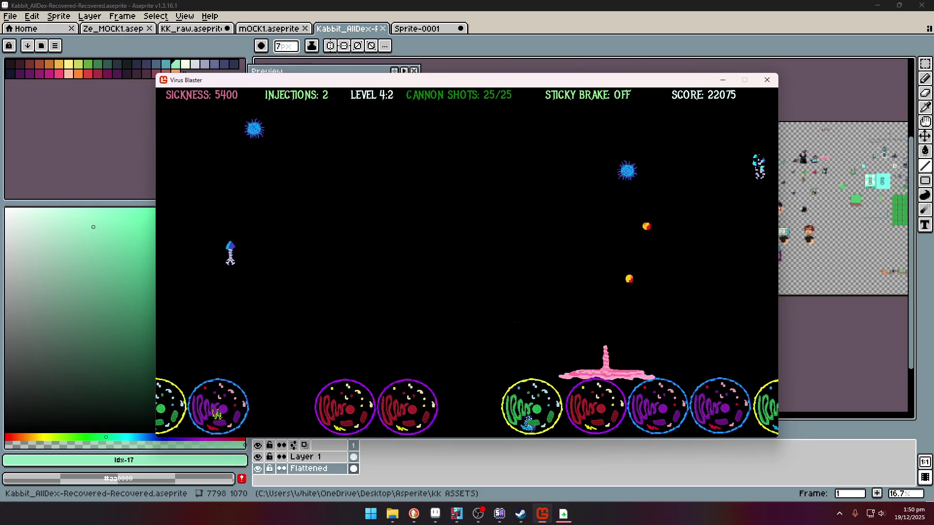
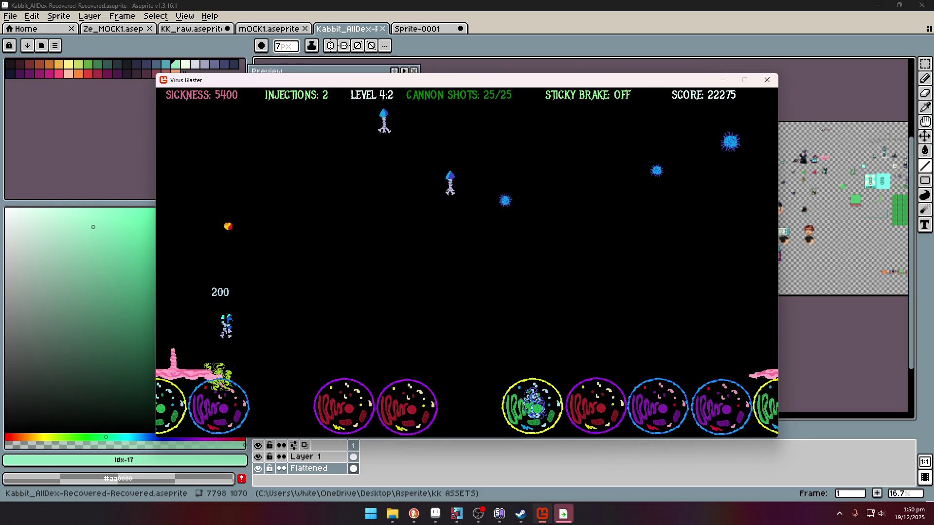
- Steer the pink cannon back and forth, firing volleys at the descending viruses
key("Right")
key("space")
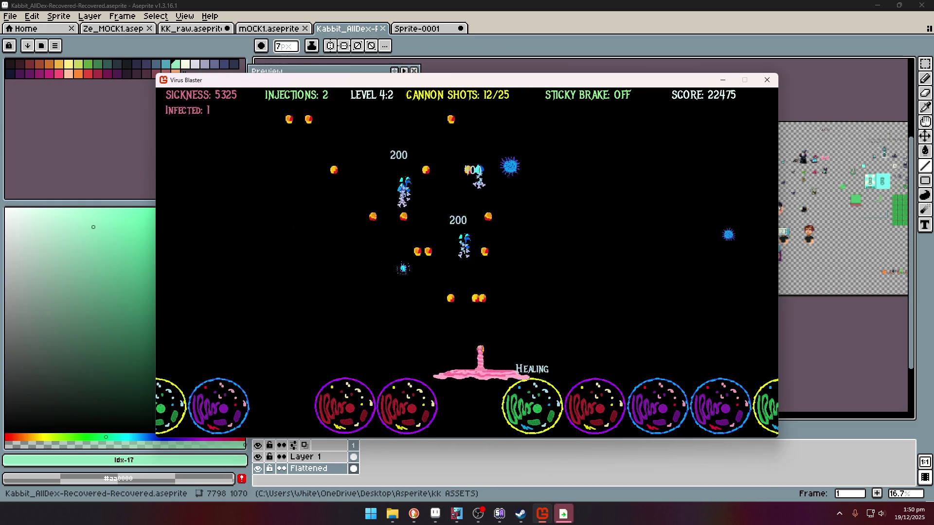
key("Right")
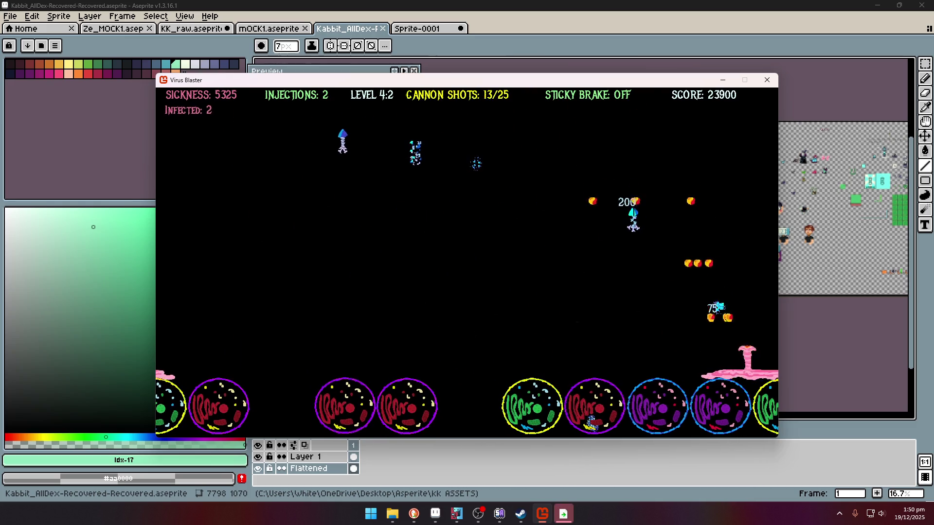
key("Left")
key("space")
key("Left")
key("space")
key("Right")
key("space")
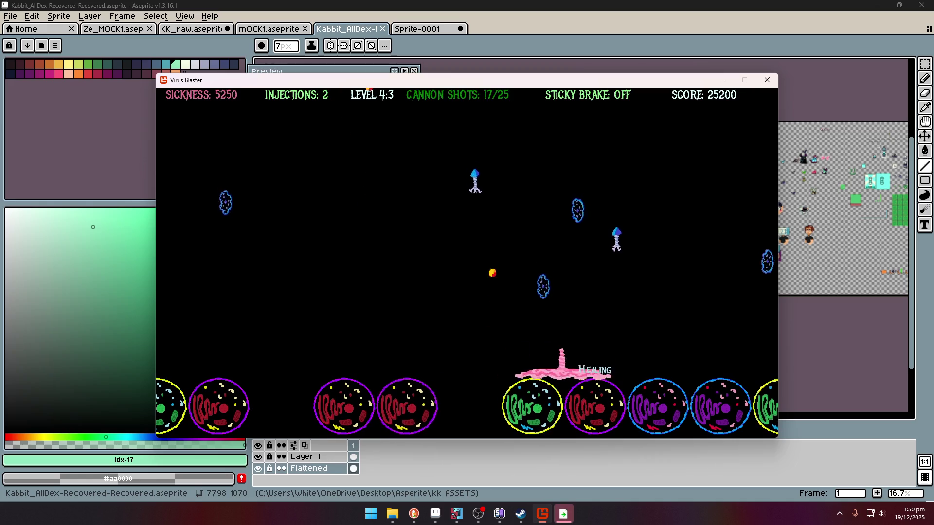
key("Left")
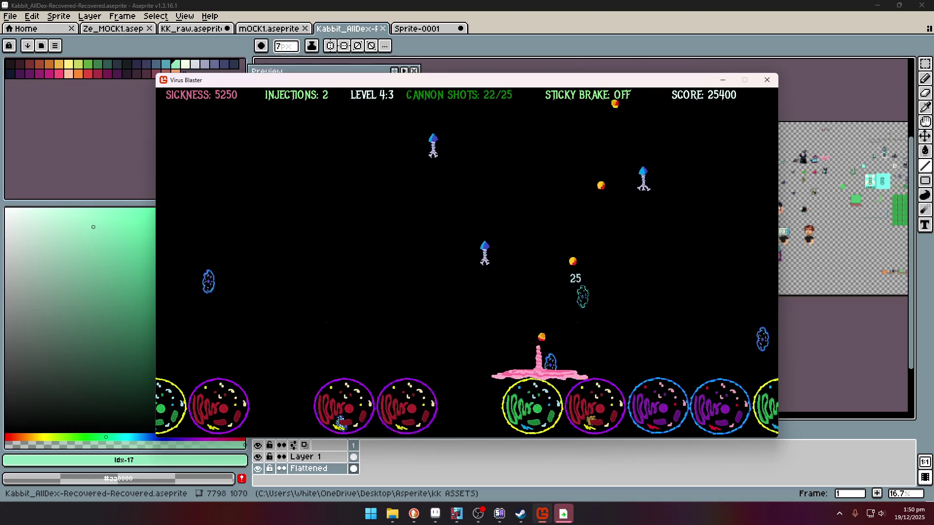
key("Left")
key("space")
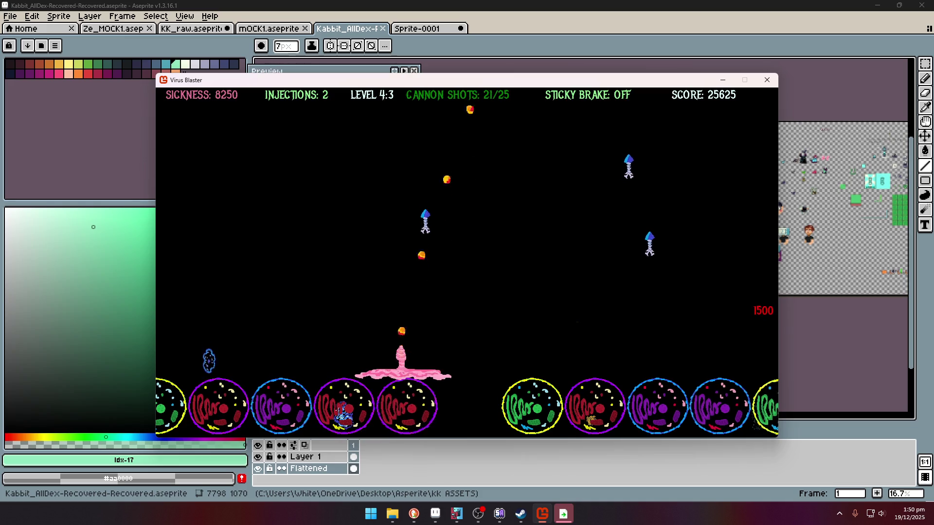
key("Right")
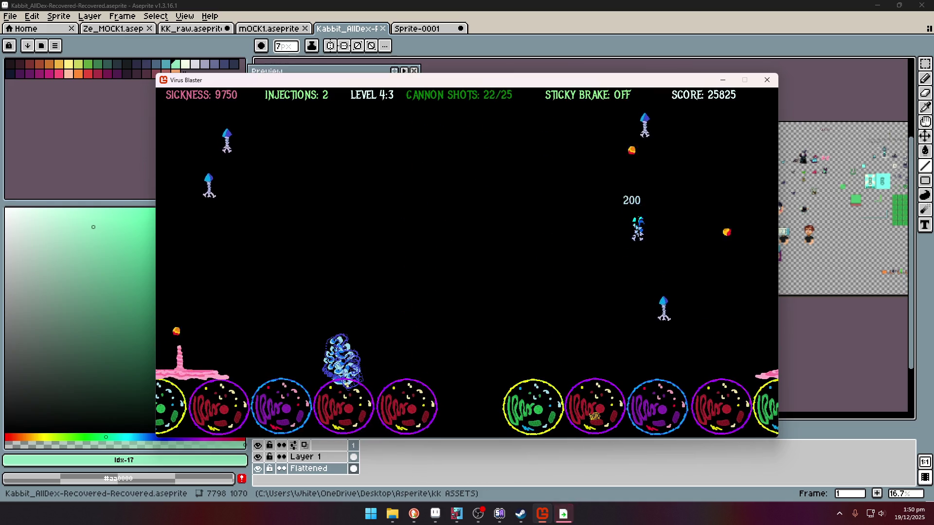
key("Left")
key("space")
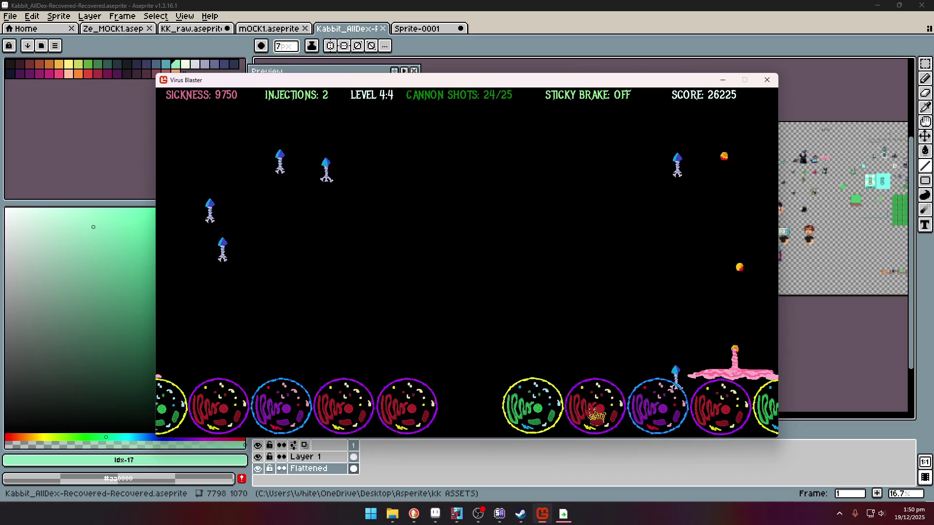
- Keep dodging and shooting viruses, grabbing the Multi Shot power-up, reaching level 5:2 with 33350 points
key("Left")
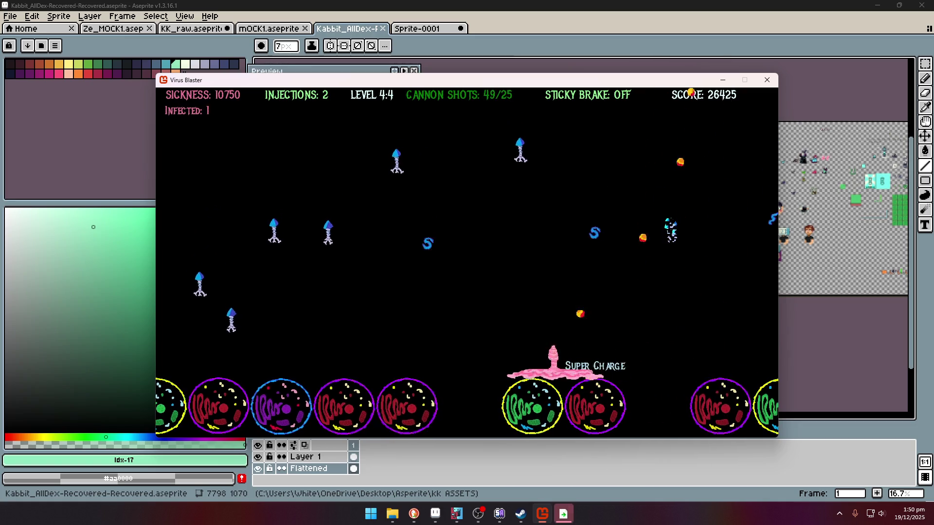
key("Left")
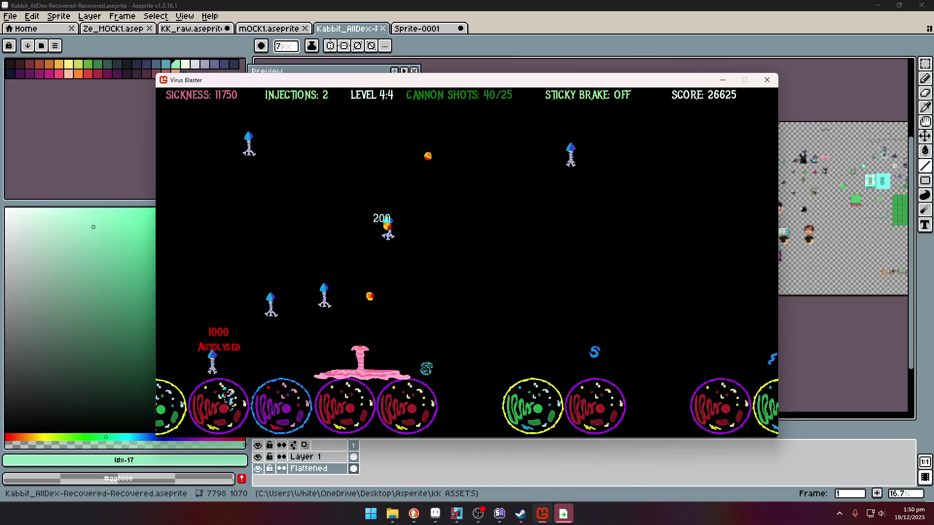
key("Left")
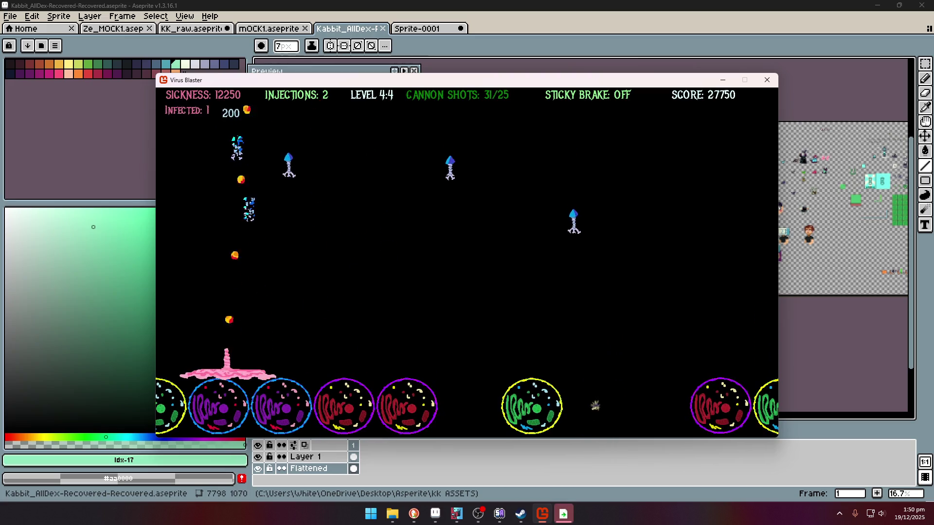
key("Right")
key("Right")
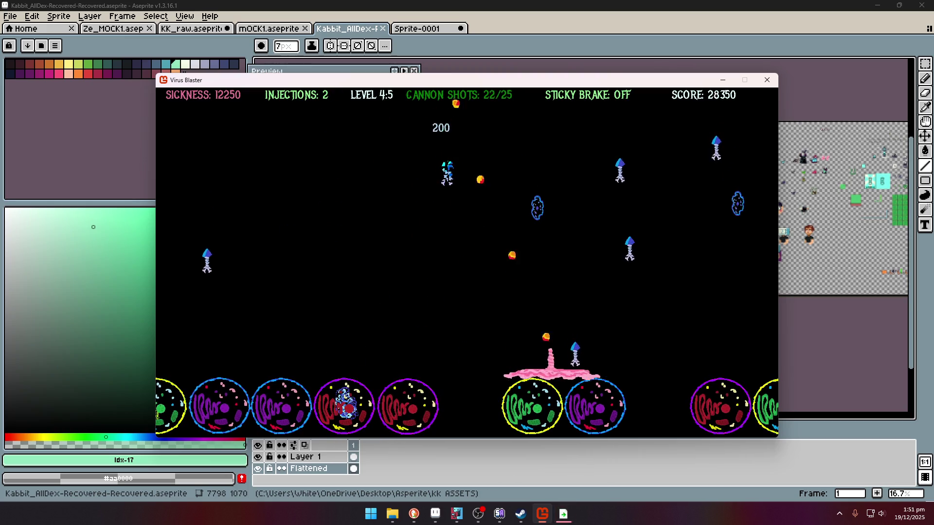
key("Left")
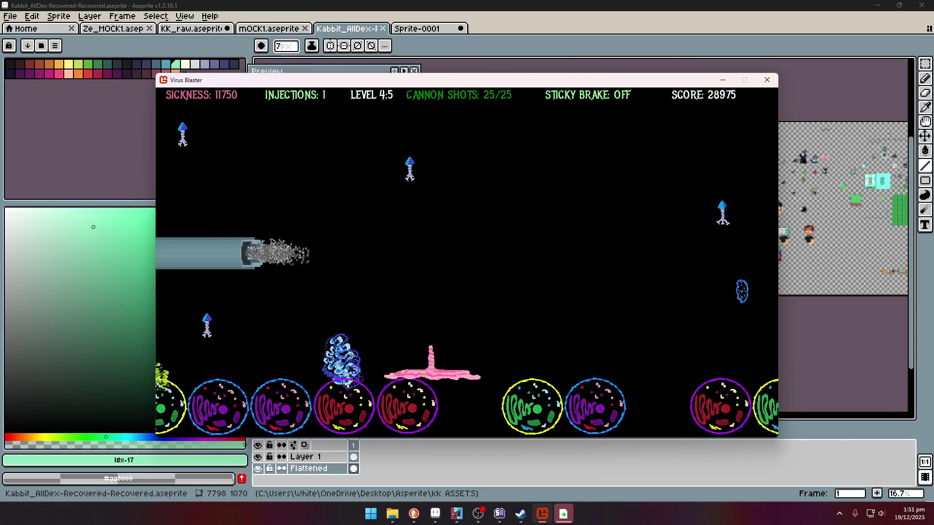
key("Right")
key("Right")
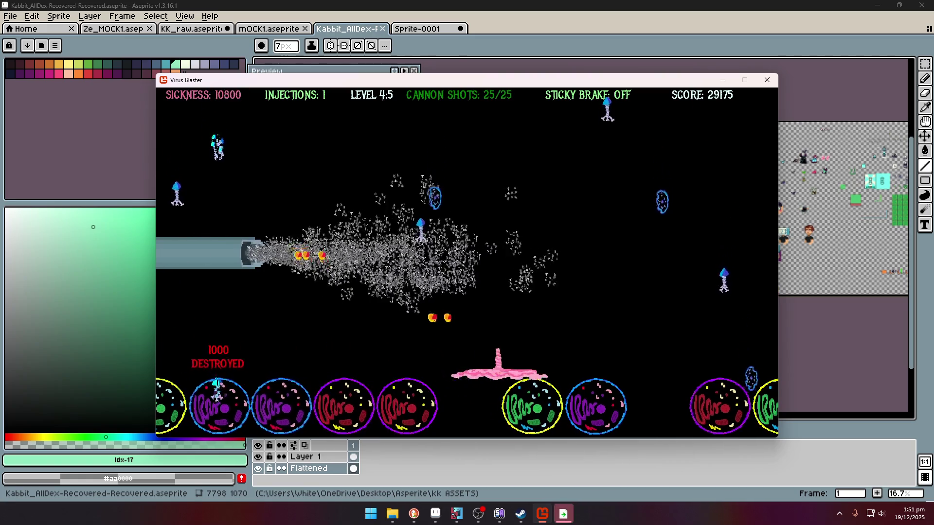
key("Left")
key("space")
key("Right")
key("space")
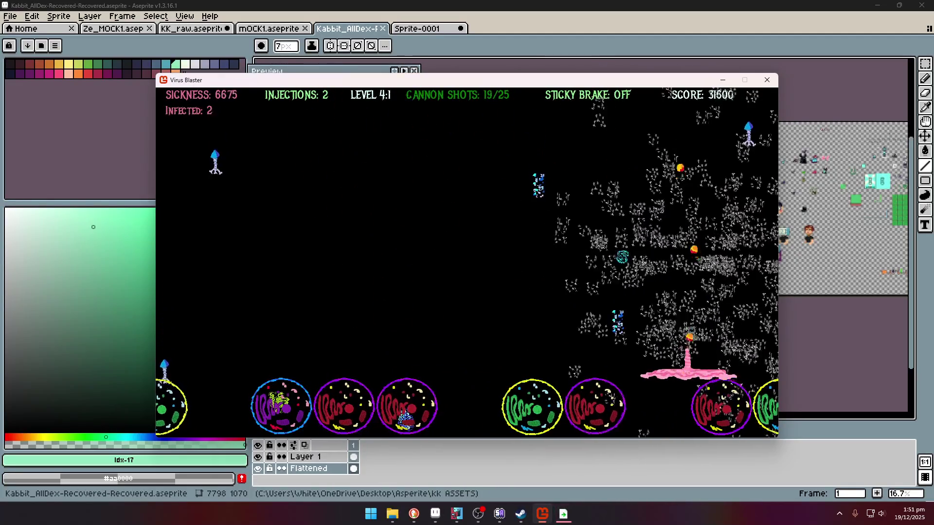
key("Right")
key("space")
key("Left")
key("space")
key("space")
key("Right")
key("space")
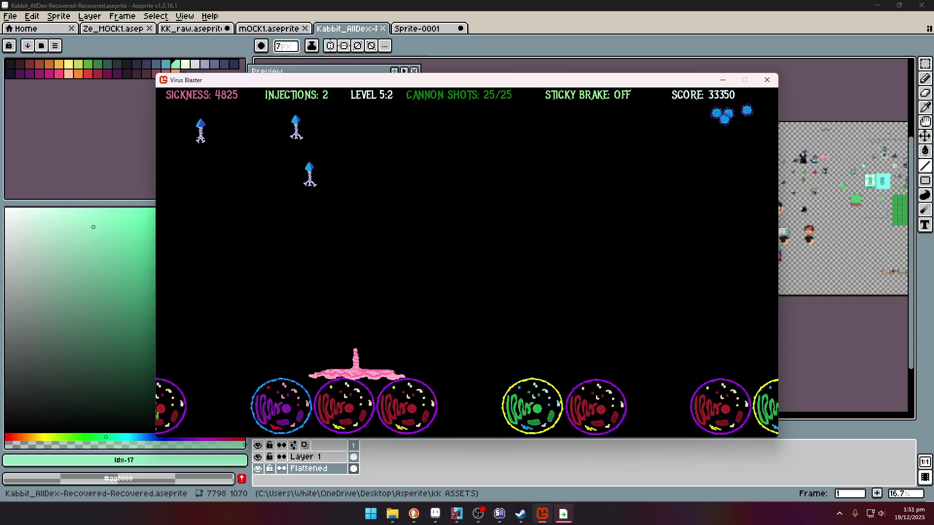
- Wrap the cannon around the screen edge and fire bursts at the viruses above
key("Left")
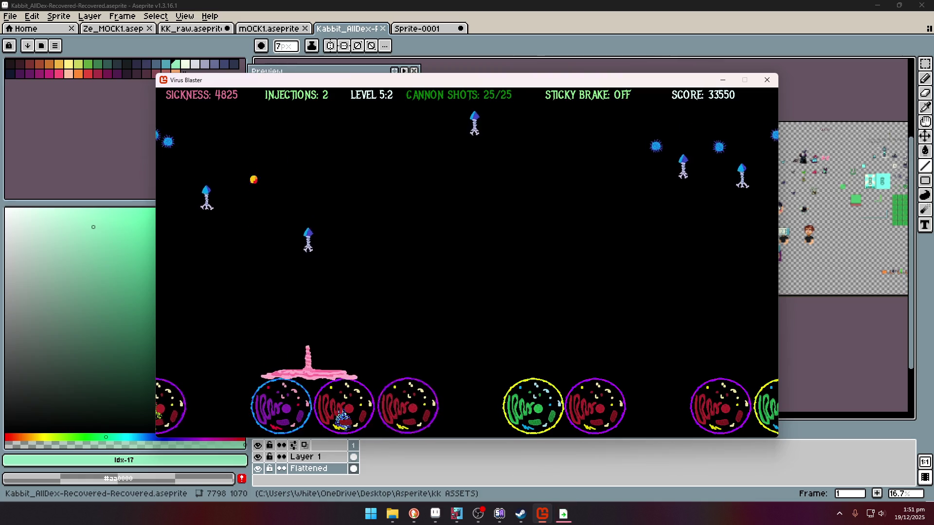
key("Left")
key("Right")
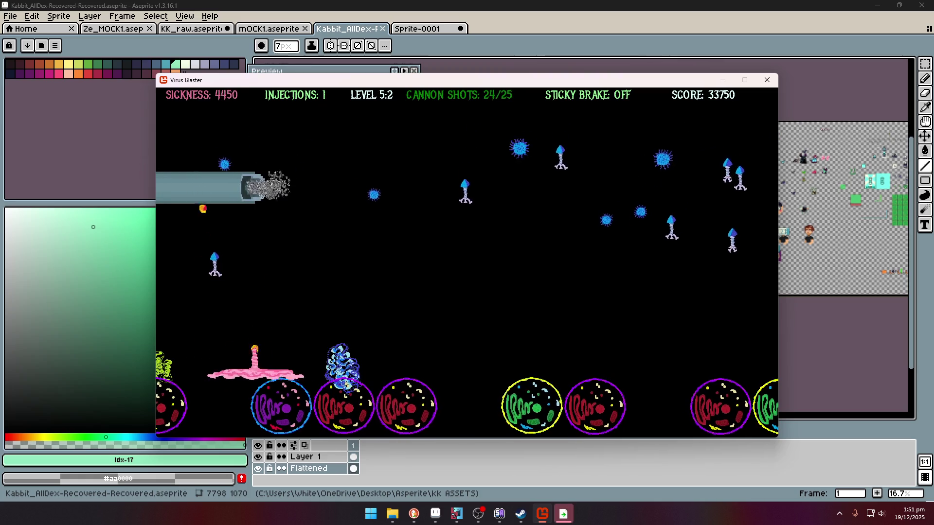
key("space")
key("Right")
key("space")
key("space")
key("space")
key("Left")
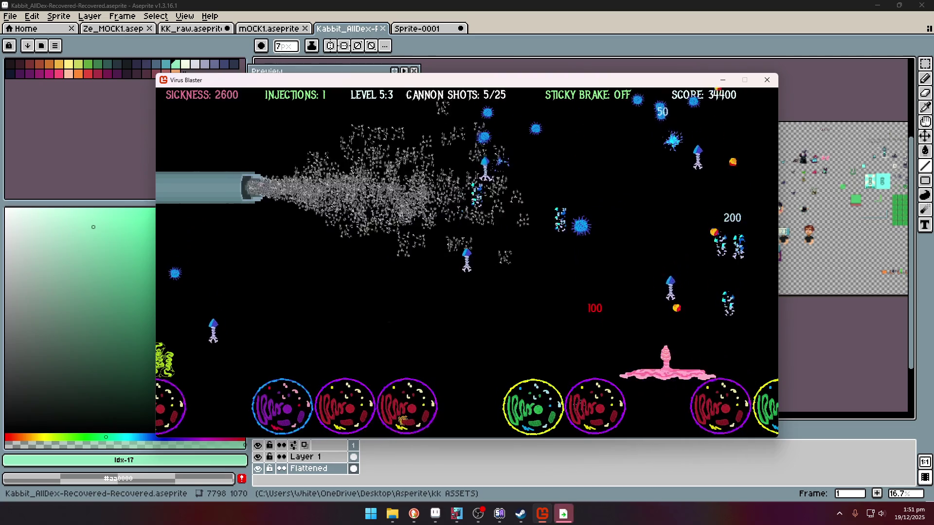
key("Left")
key("Right")
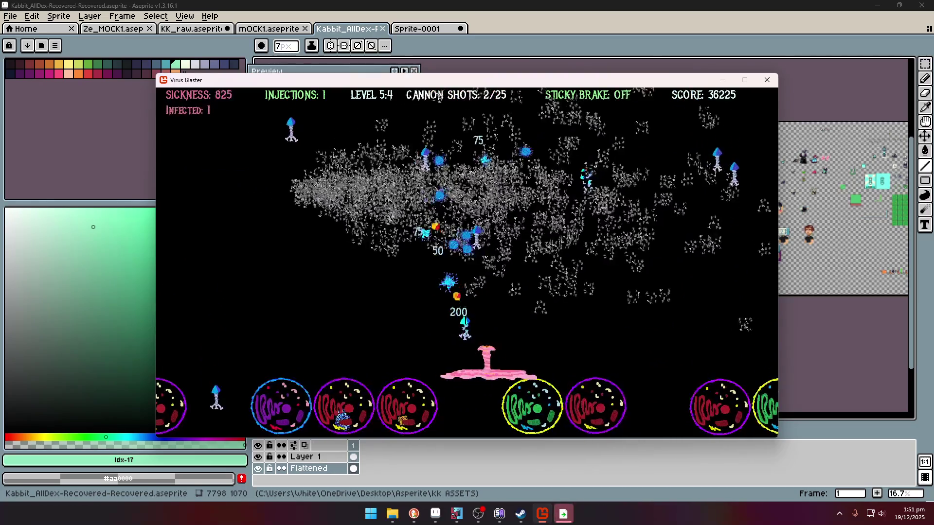
key("Right")
key("Left")
key("space")
key("space")
key("space")
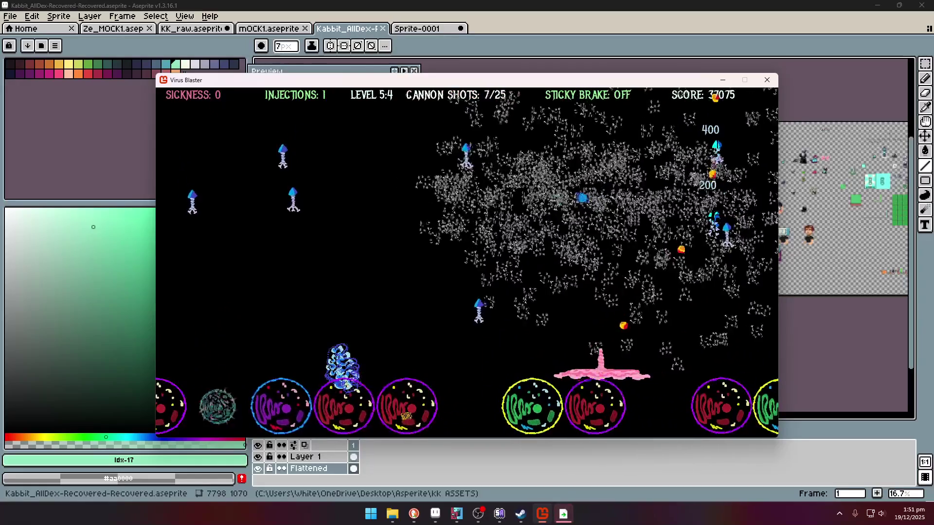
- Keep sliding the cannon left and right until level 6:2 begins with 43150 points
key("Left")
key("Right")
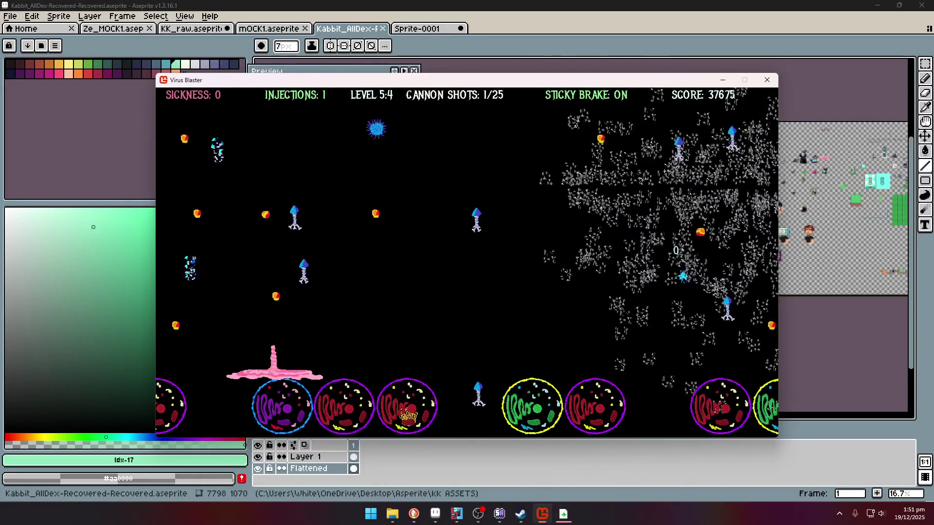
key("Right")
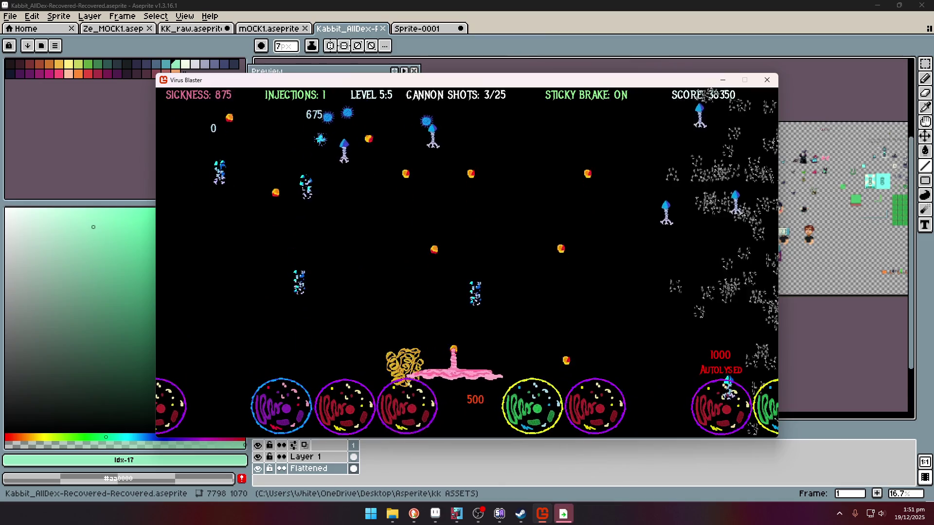
key("Right")
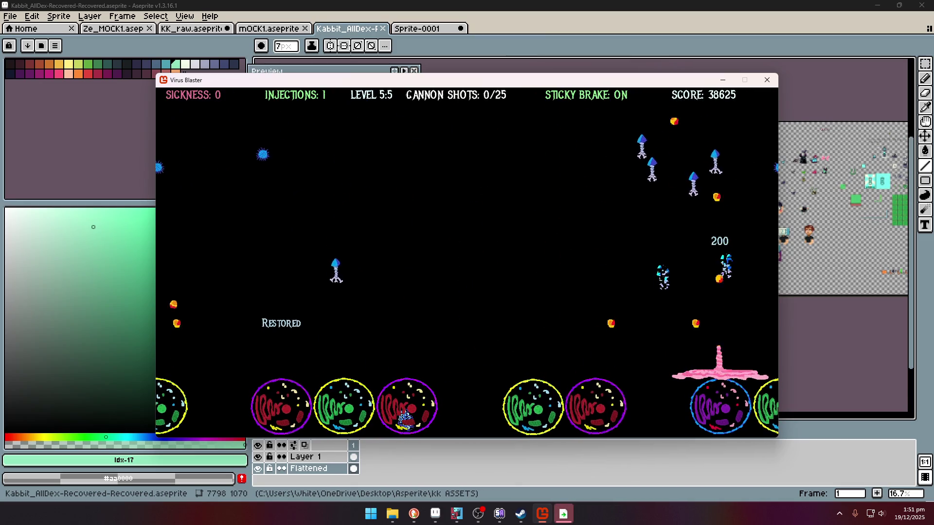
key("Left")
key("Left")
key("Left")
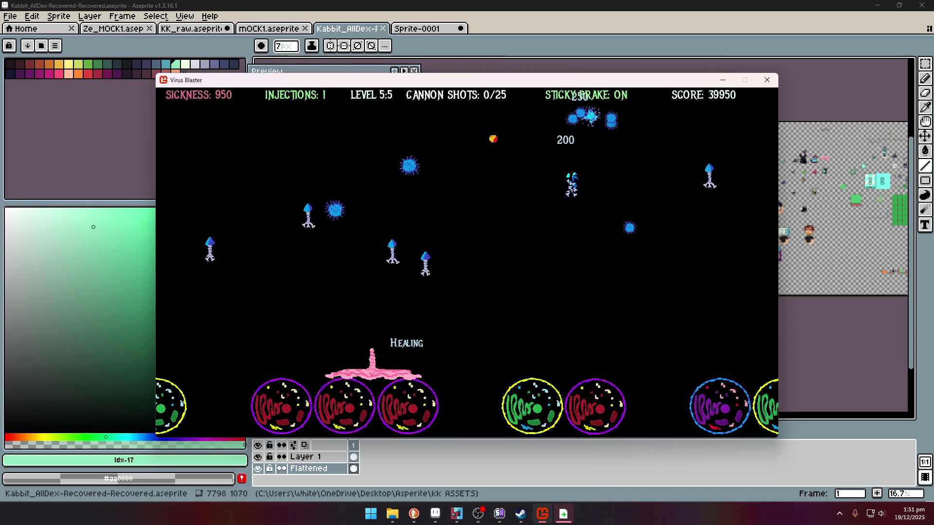
key("Right")
key("Right")
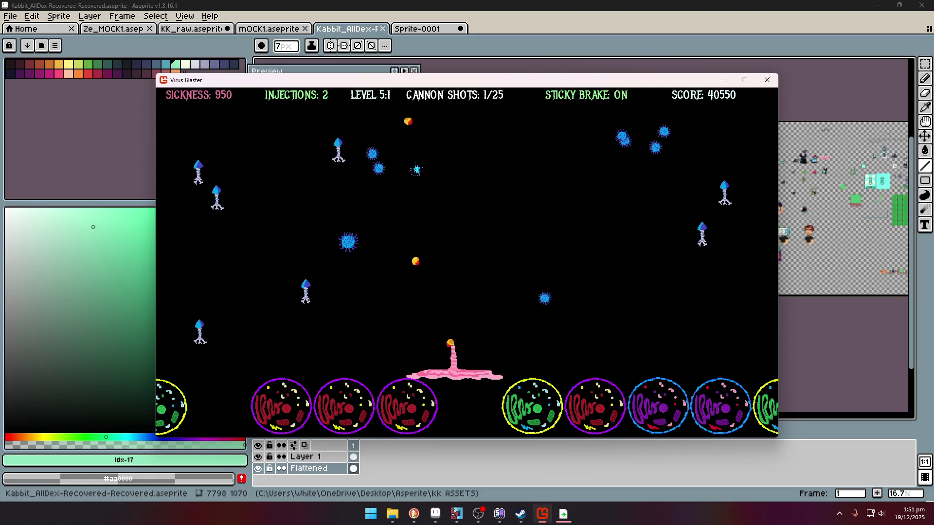
key("Right")
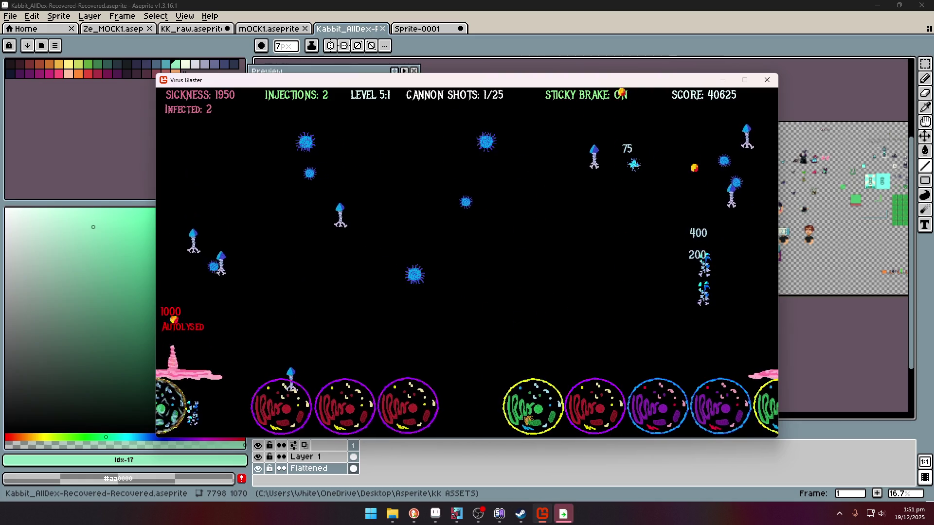
key("Left")
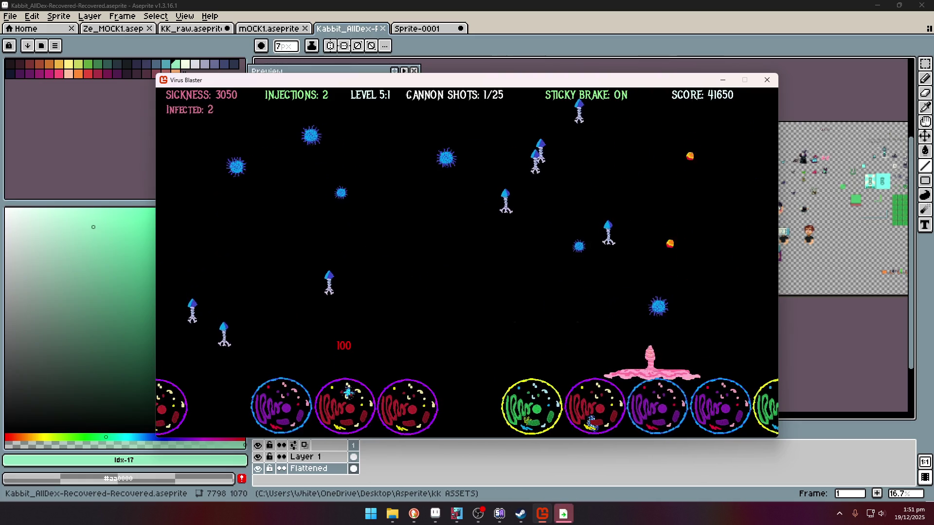
key("Left")
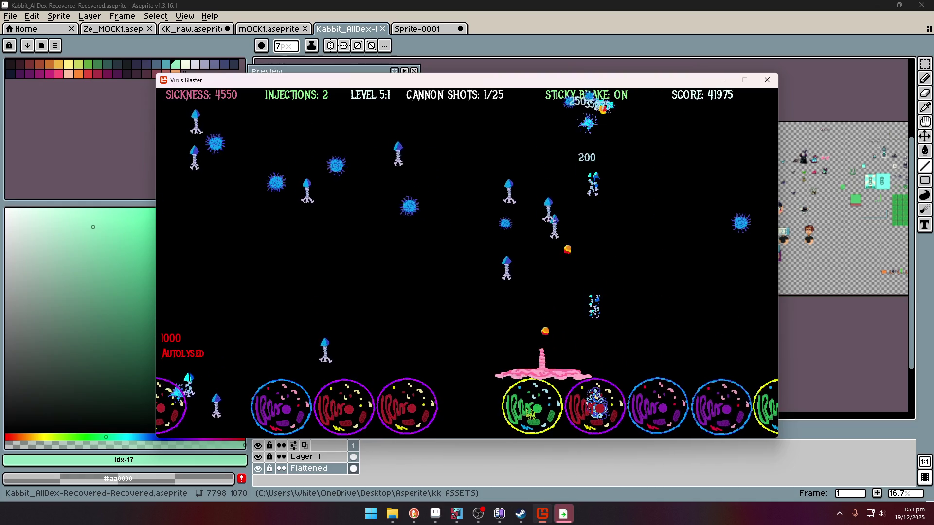
key("Right")
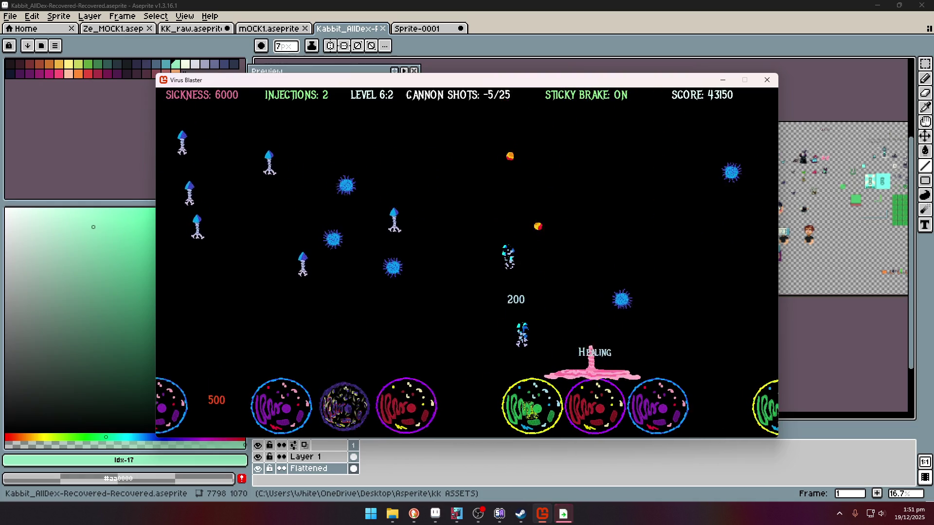
- Reposition the pink ship beneath the falling viruses and fire cannon shots upward
key("Left")
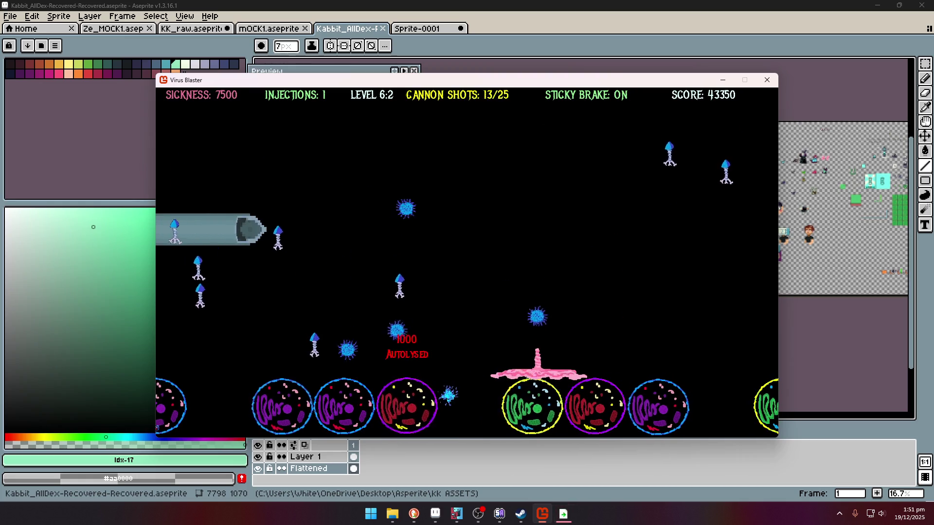
key("Right")
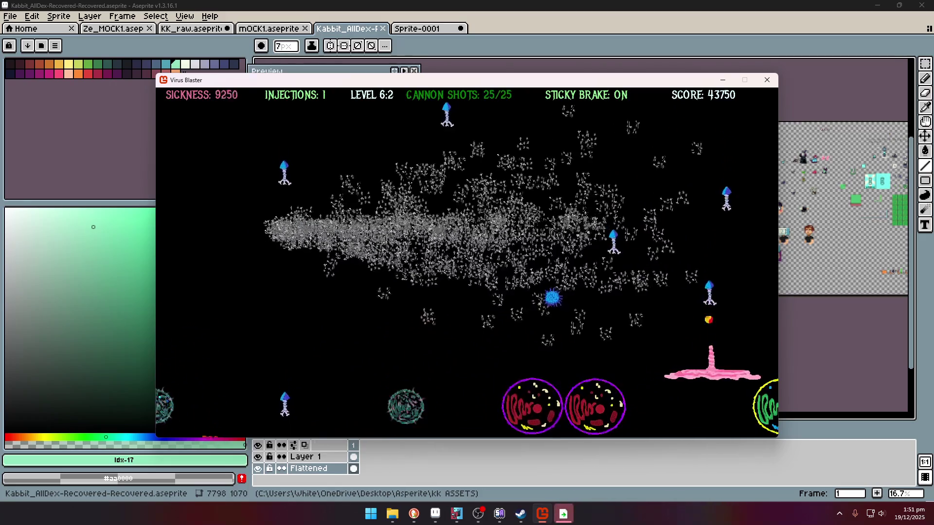
key("Left")
key("Right")
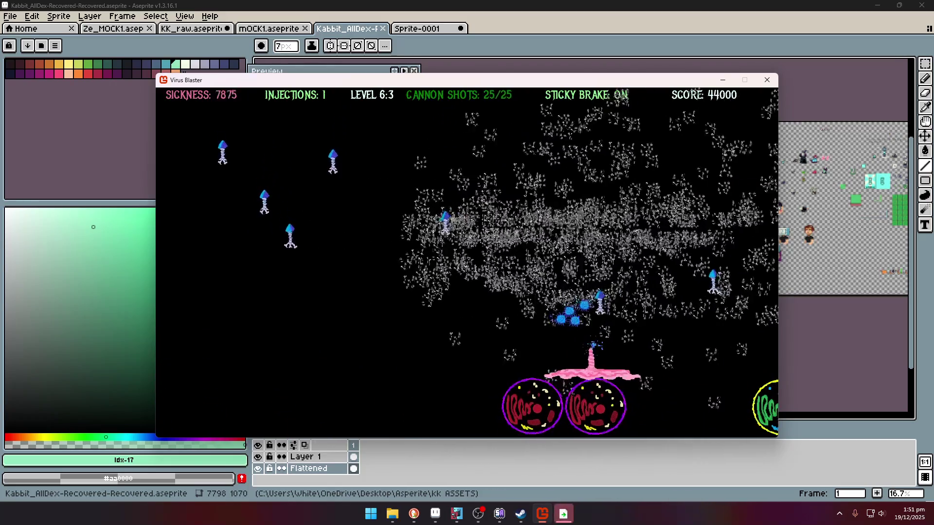
key("Left")
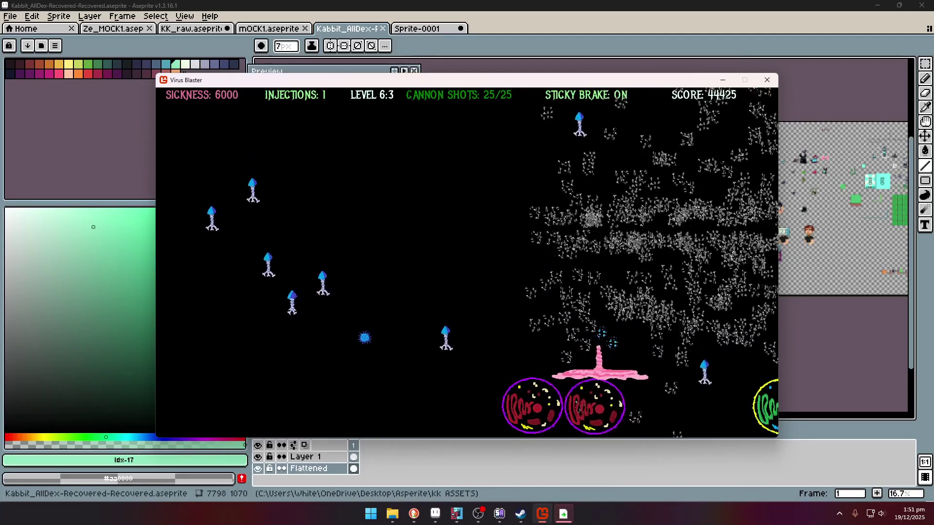
key("Left")
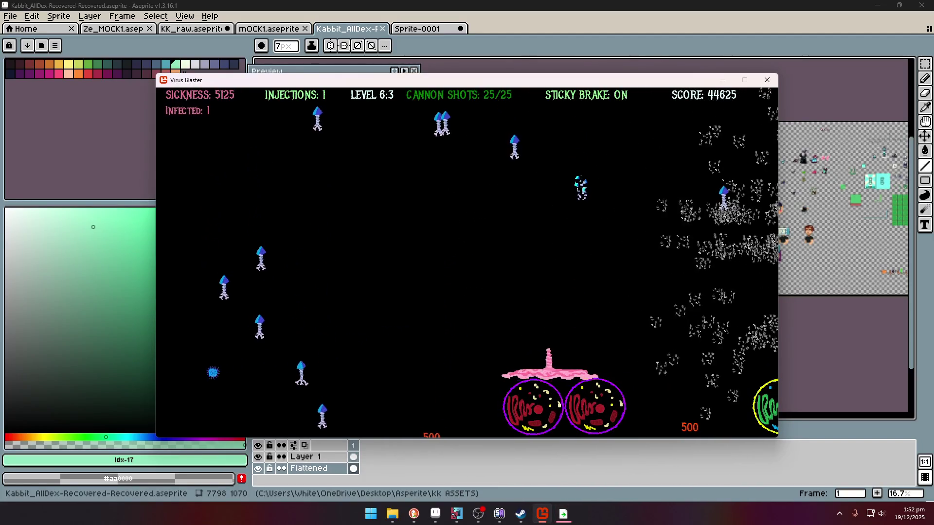
key("Right")
key("Right")
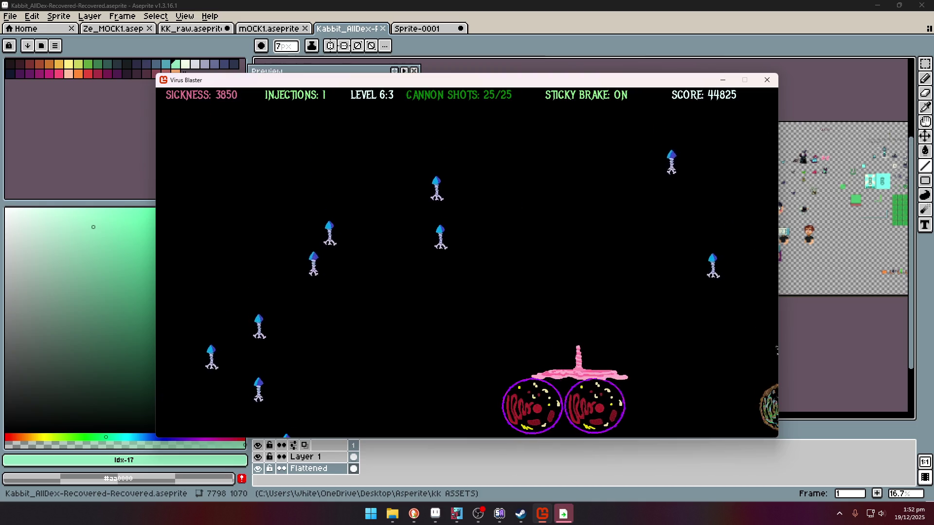
key("space")
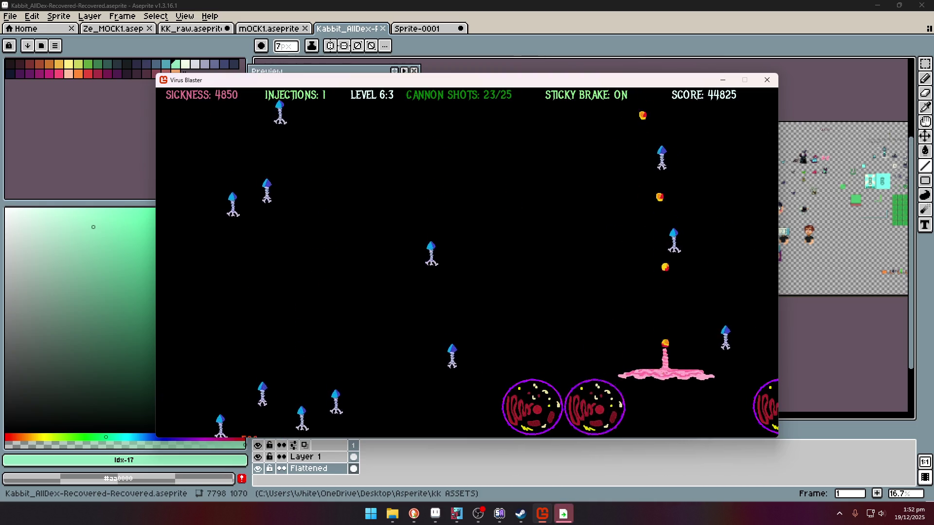
key("Left")
key("space")
key("space")
key("space")
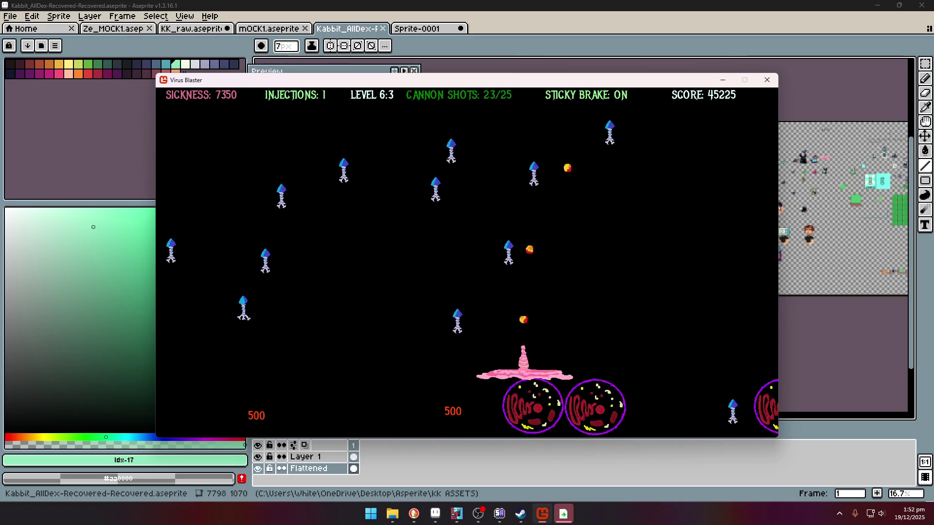
key("Right")
key("space")
key("Left")
key("space")
- Turn the sticky brake off with B and launch a spray blast across the screen
key("Right")
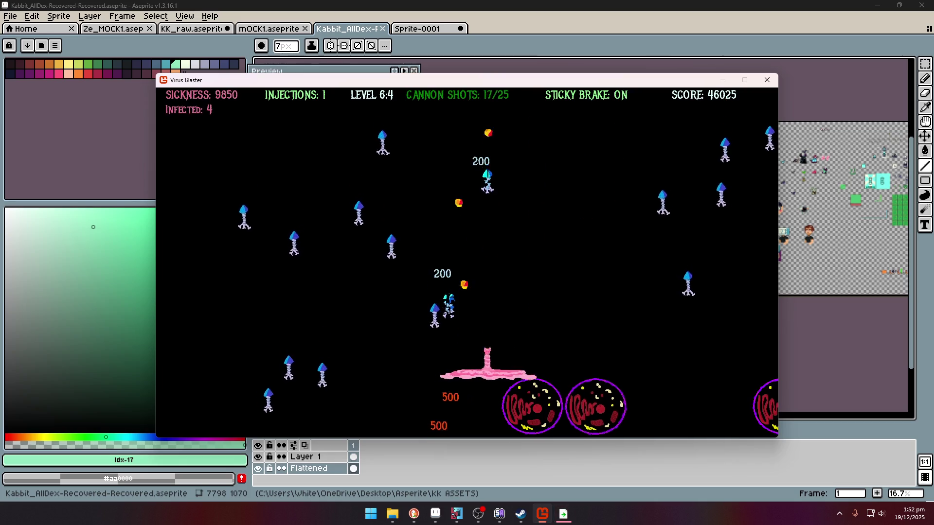
key("b")
key("Right")
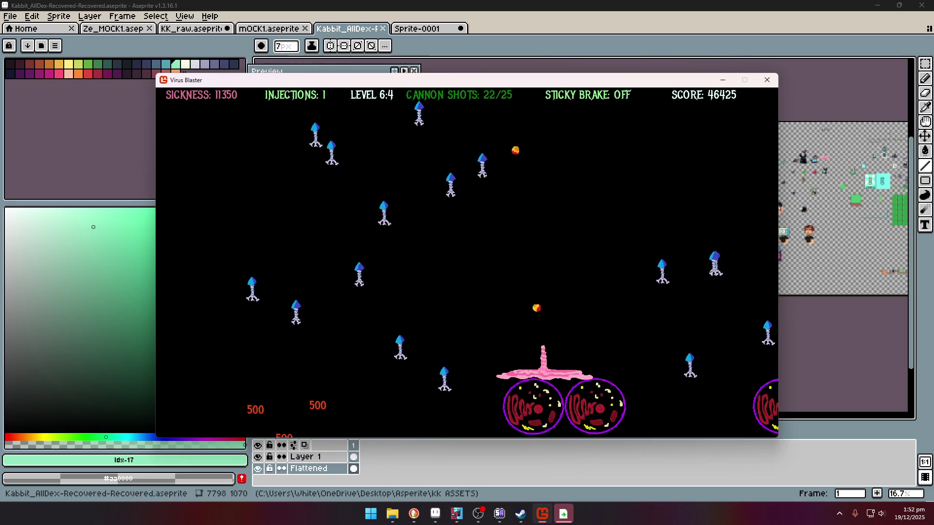
key("Left")
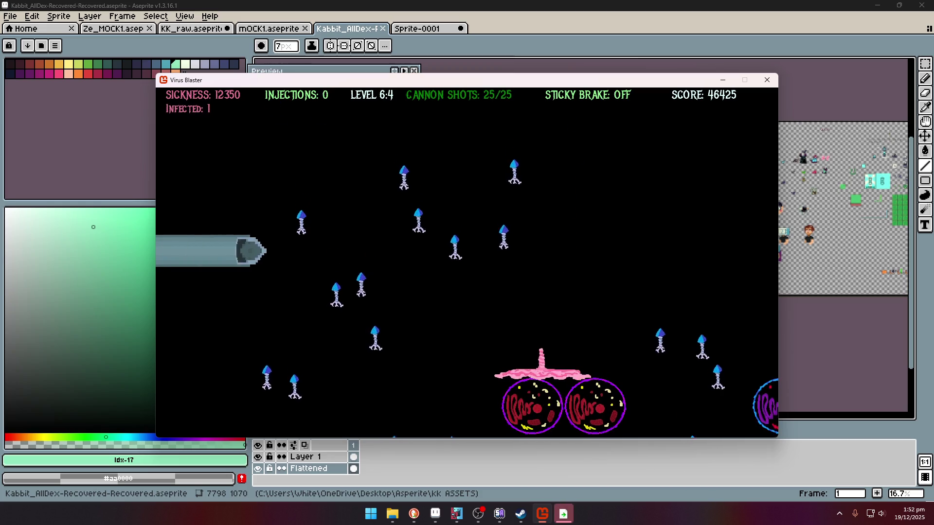
key("space")
key("Right")
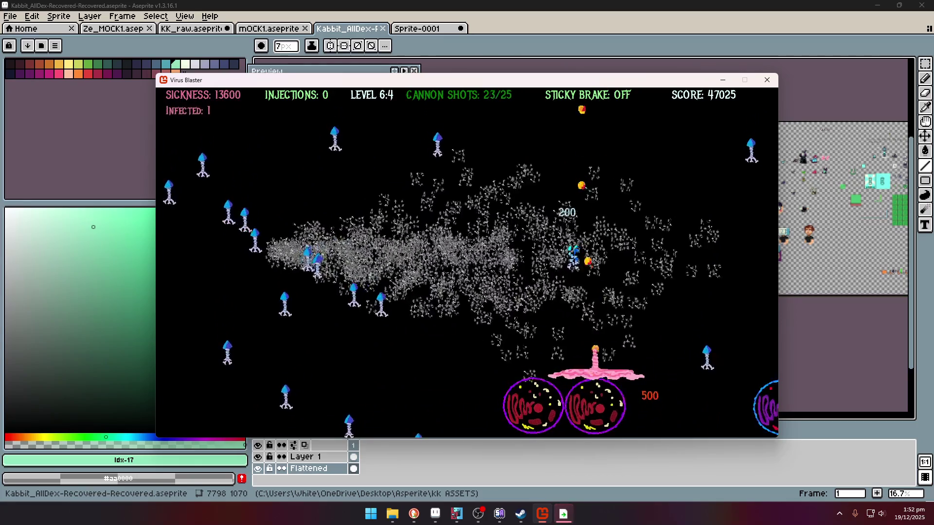
key("Right")
key("Left")
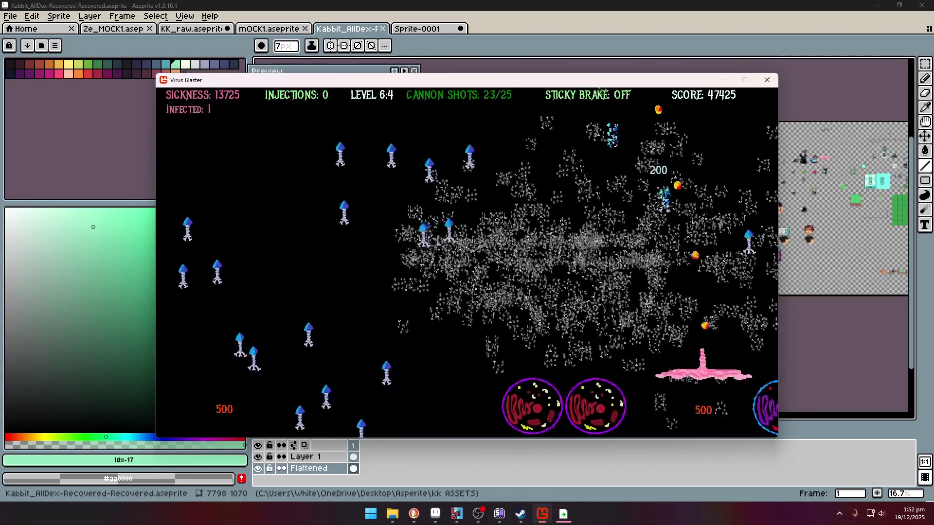
key("Right")
- Swing the ship left and right, firing cannon shots into the virus cluster
key("Left")
key("space")
key("space")
key("Right")
key("space")
key("space")
key("space")
key("Right")
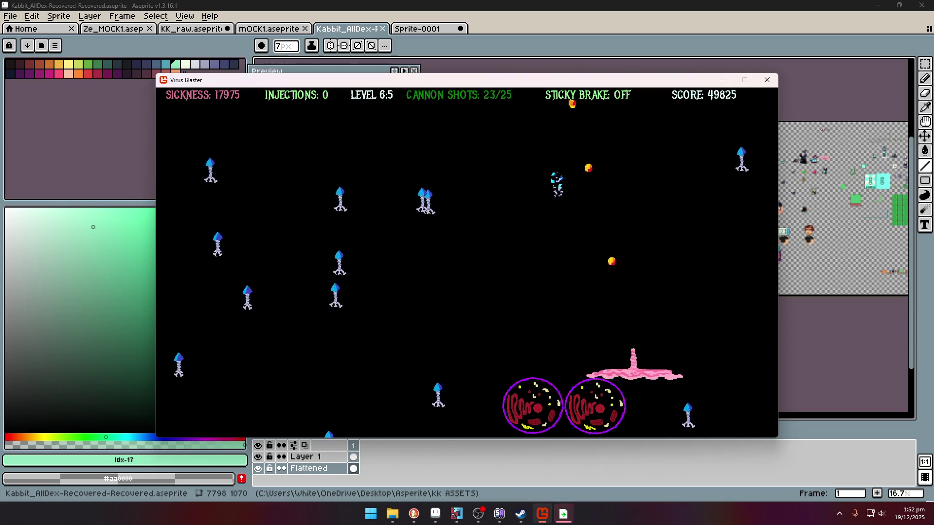
key("Left")
key("Right")
key("Left")
key("space")
key("space")
key("Right")
- Fire an injection at the viruses, then keep sliding and shooting across the field
key("Right")
key("space")
key("space")
key("space")
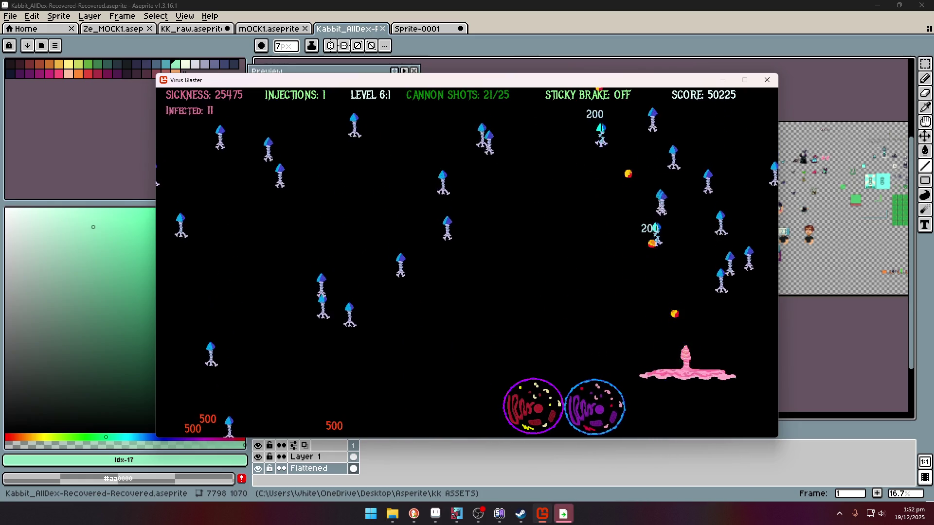
key("Left")
key("Left")
key("space")
key("space")
key("Right")
key("Left")
key("space")
key("space")
key("space")
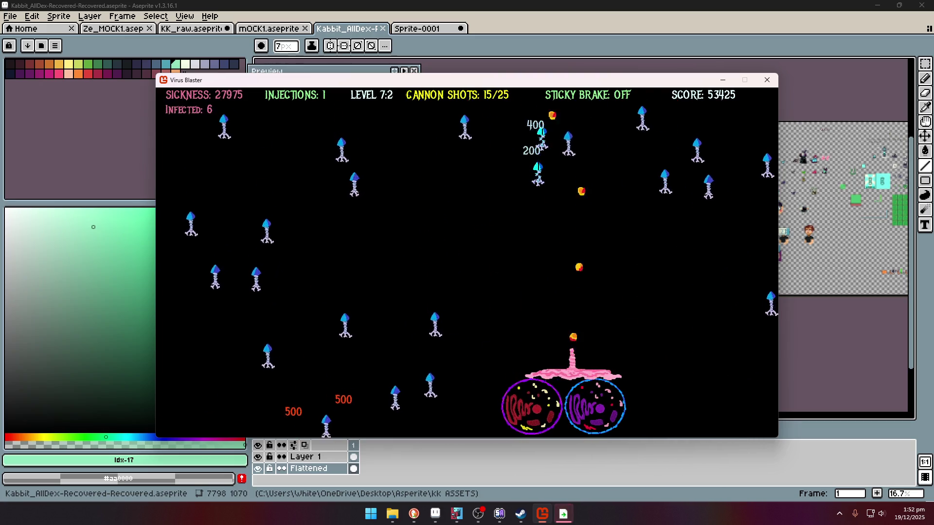
key("space")
key("space")
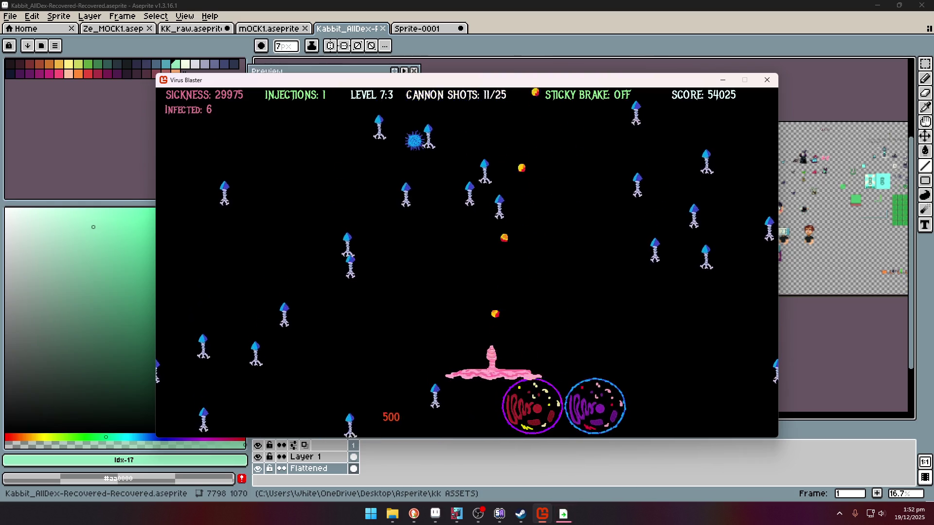
key("Right")
key("space")
key("Right")
key("space")
key("space")
key("space")
key("space")
key("Left")
key("Up")
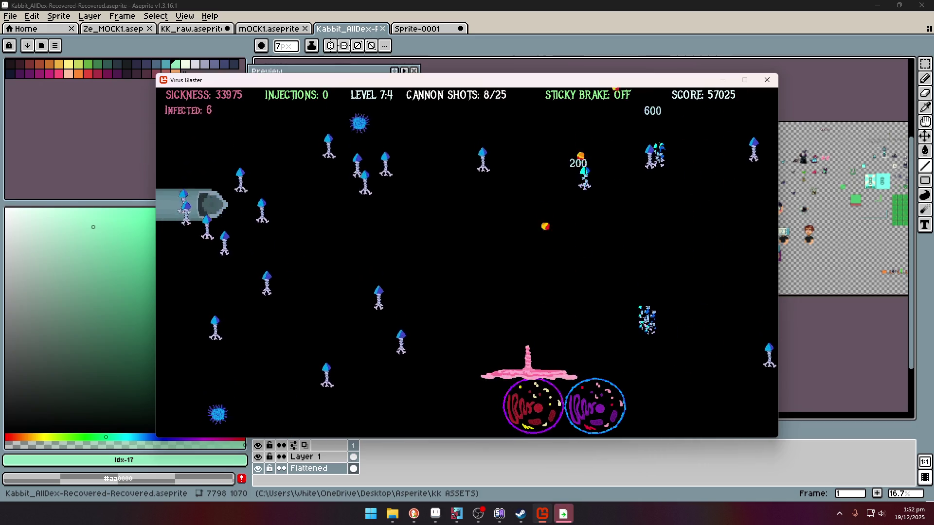
key("Left")
key("space")
key("Right")
key("space")
key("Left")
key("Right")
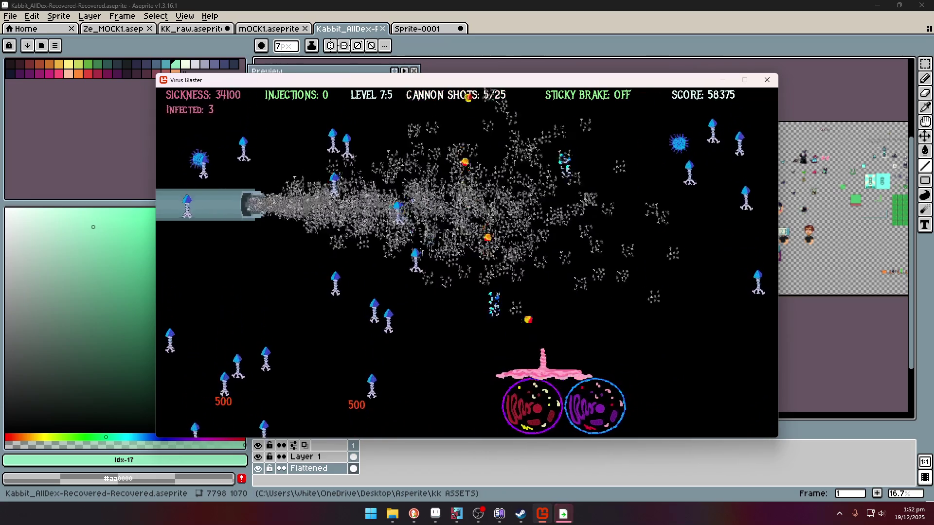
key("space")
- Turn the sticky brake back on and fire final shots until level 7:1 at 60525 points
key("Down")
key("space")
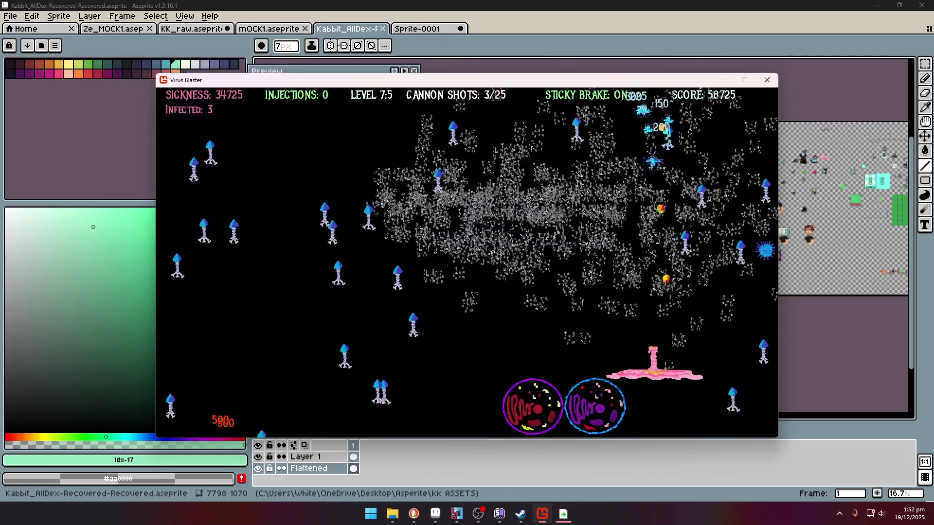
key("Left")
key("space")
key("space")
key("Left")
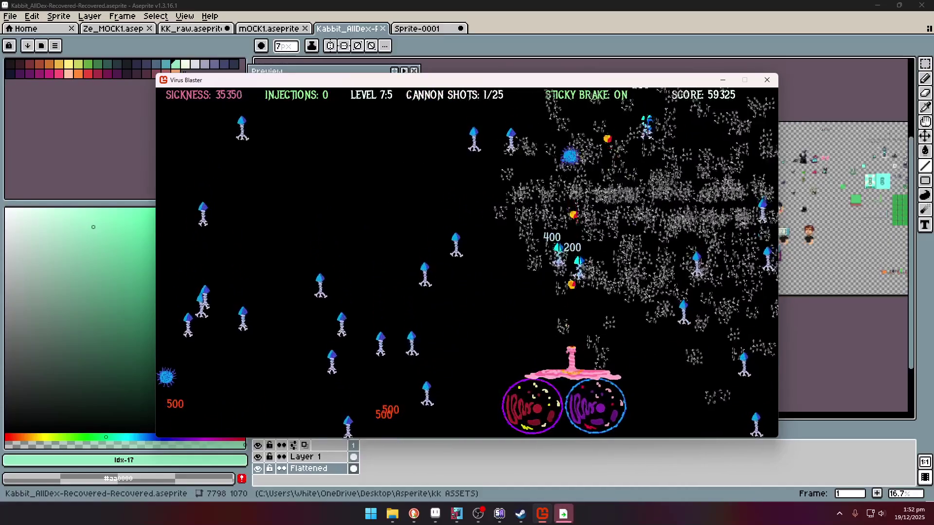
key("Left")
key("Left")
key("space")
key("Right")
key("space")
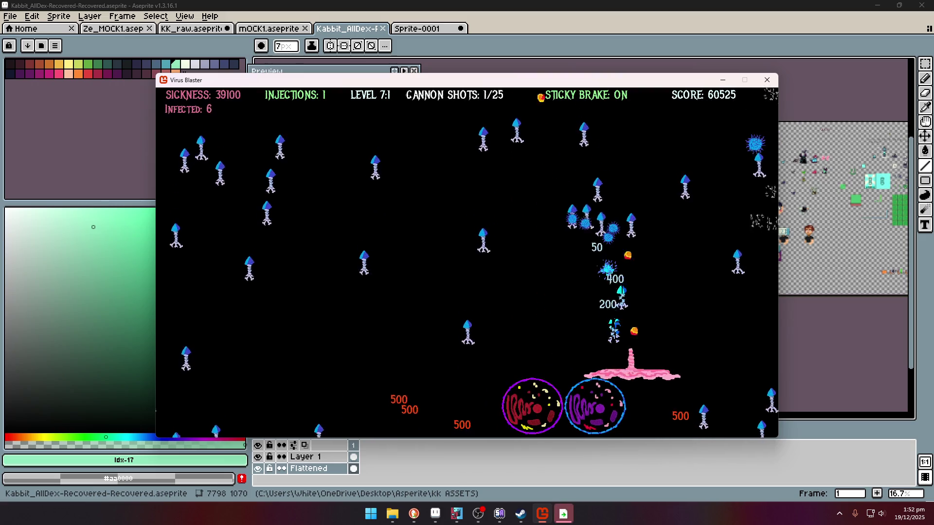
- Steer the ship left and right while firing cannon shots at the viruses
key("space")
key("Left")
key("Left")
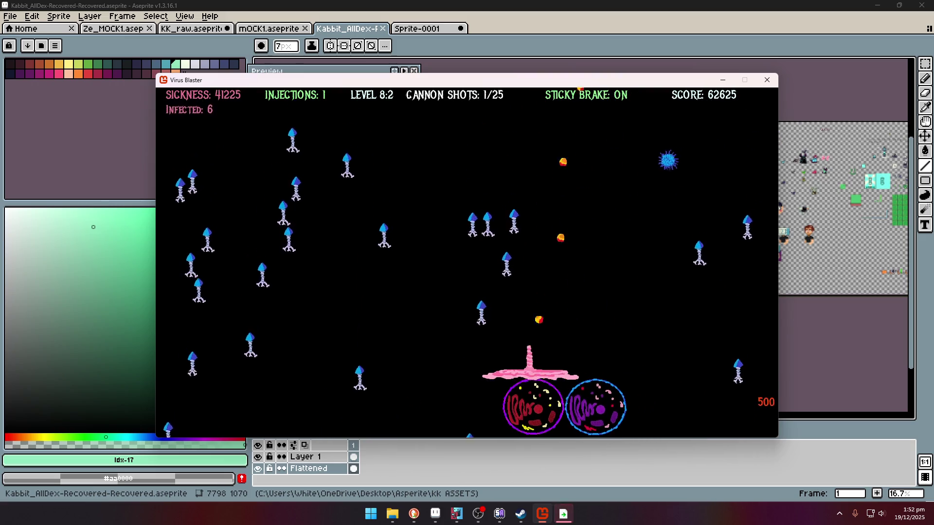
key("space")
key("Left")
key("space")
key("Right")
key("Left")
key("Right")
key("space")
key("b")
key("Left")
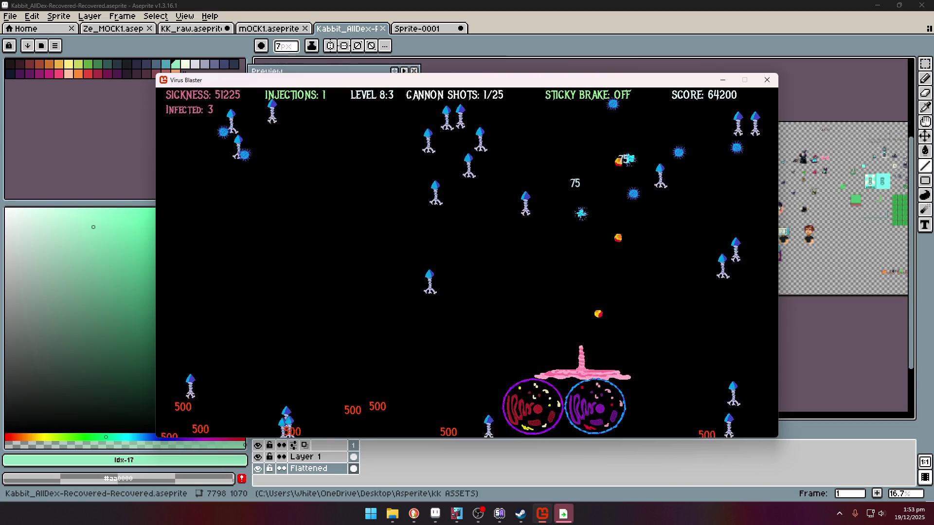
key("Right")
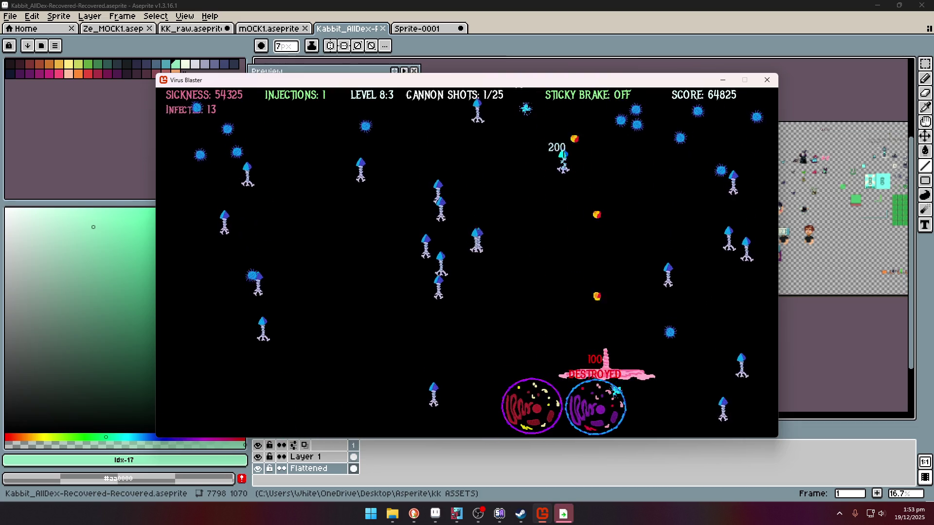
key("Left")
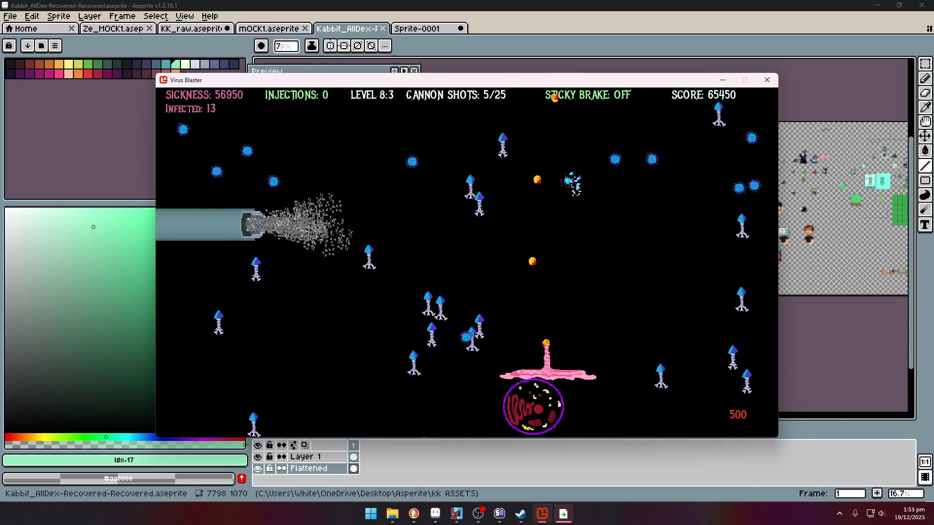
key("Left")
key("Right")
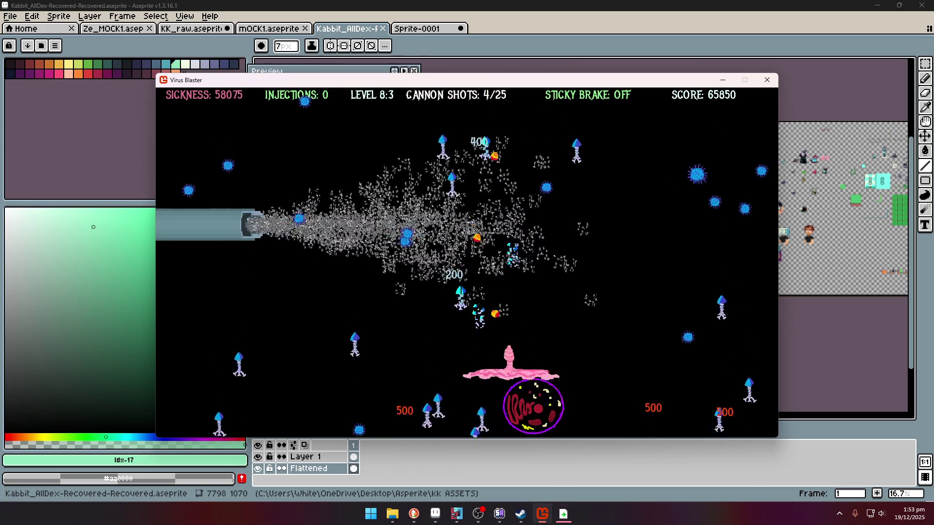
key("Left")
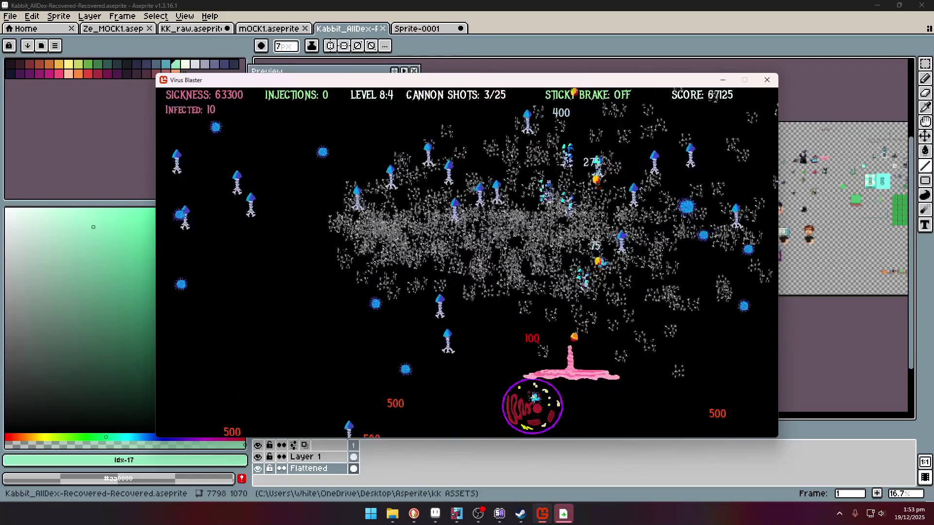
key("Right")
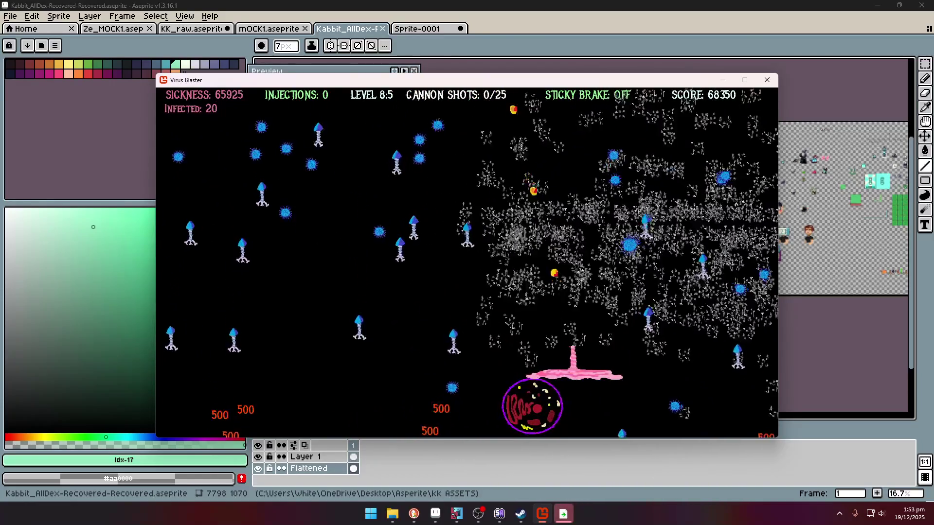
key("Left")
- Keep weaving, firing and toggling Sticky Brake until the game reaches level 9:2
key("Left")
key("space")
key("Right")
key("Left")
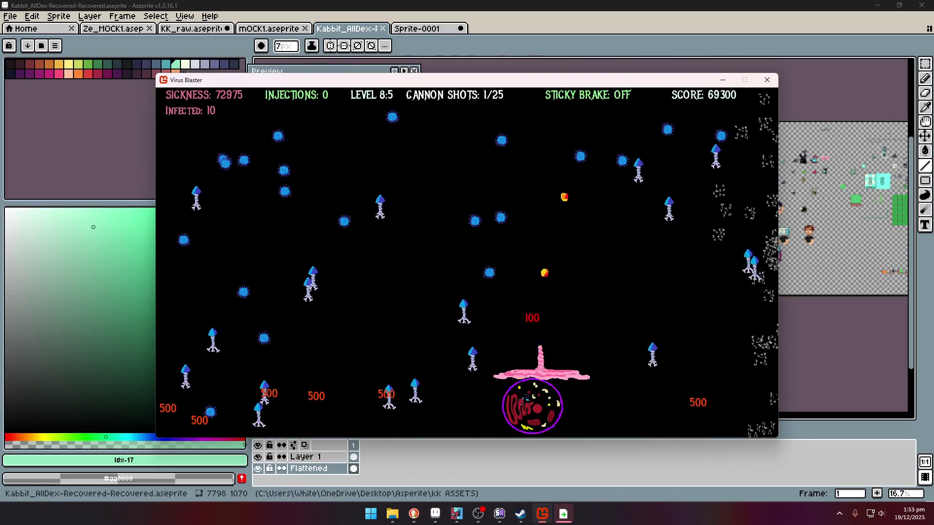
key("b")
key("Right")
key("Left")
key("Right")
key("b")
key("Left")
key("space")
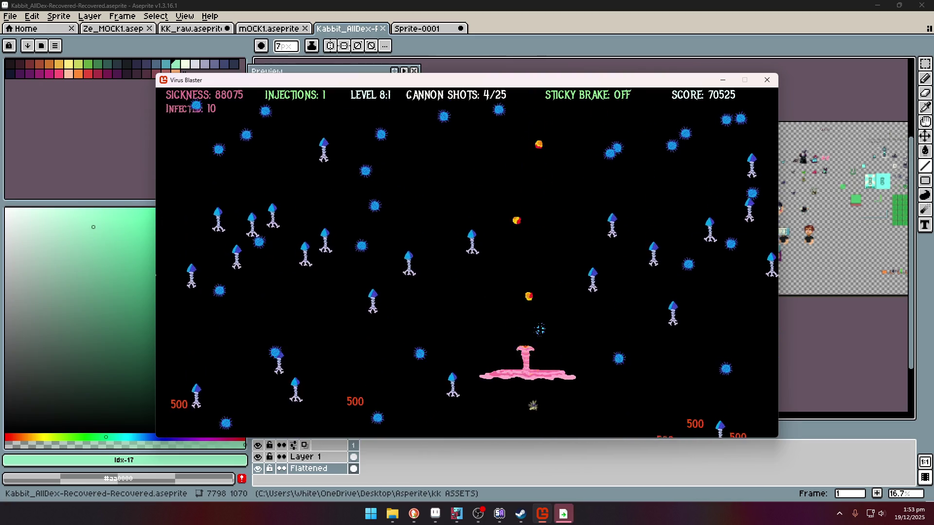
key("Left")
key("b")
key("space")
key("b")
key("space")
key("b")
key("Right")
key("b")
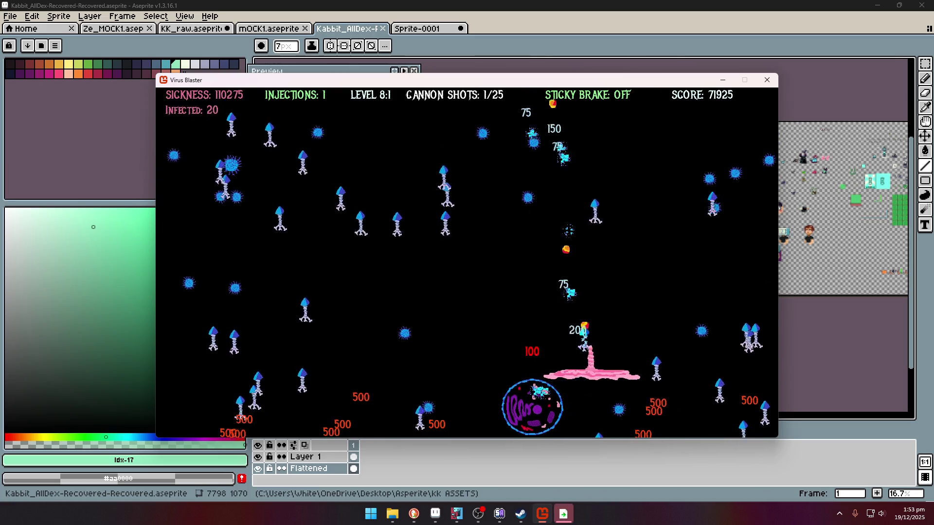
key("space")
key("b")
key("b")
key("space")
key("b")
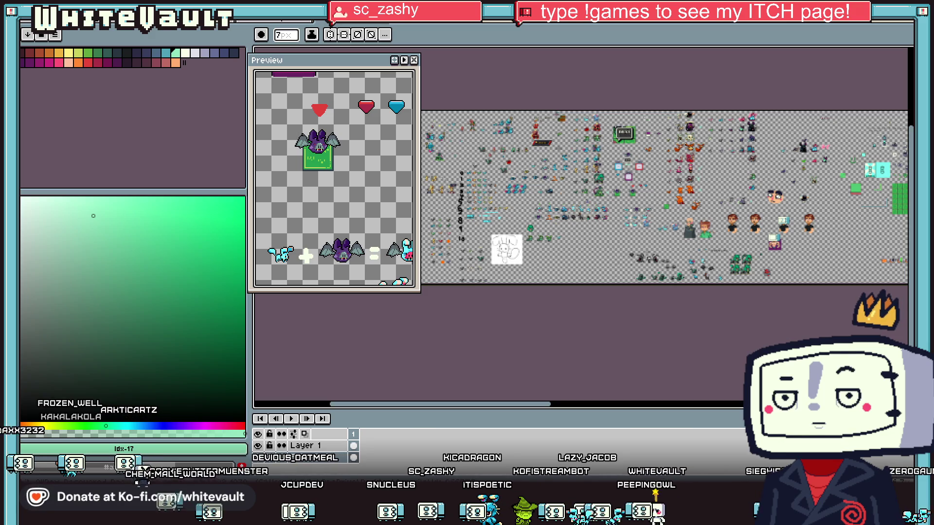
- Cycle to the isometric village sprite and zoom onto the hut, cat and hooded figures
scroll(649, 225, "up", 3)
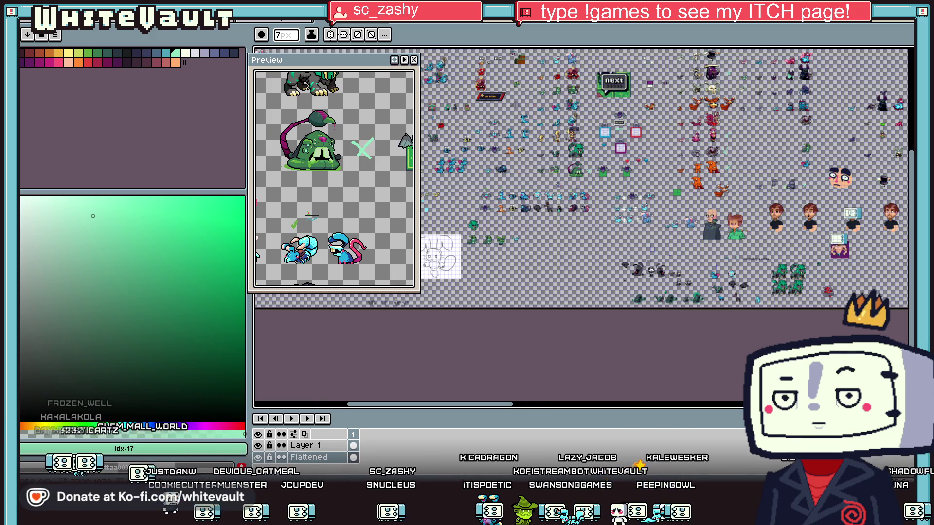
key("ctrl+Tab")
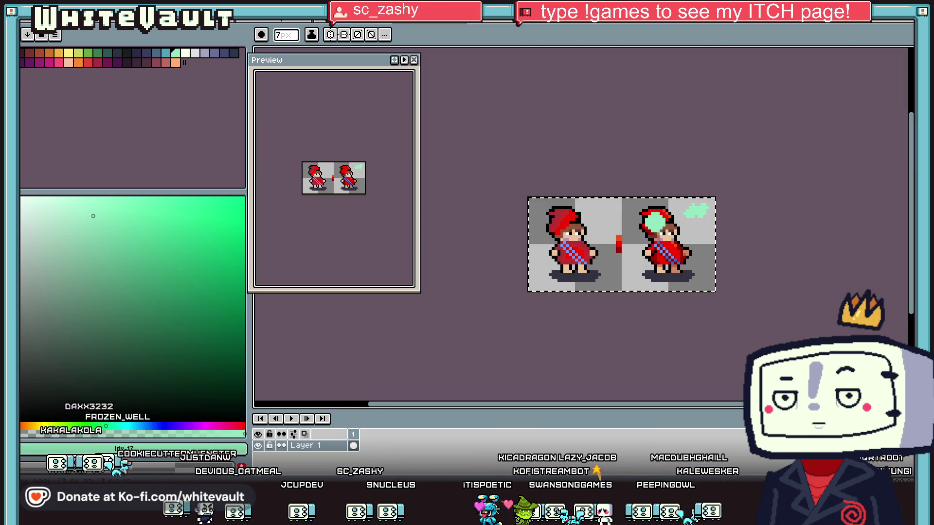
key("ctrl+Tab")
key("ctrl+Tab")
key("ctrl+Tab")
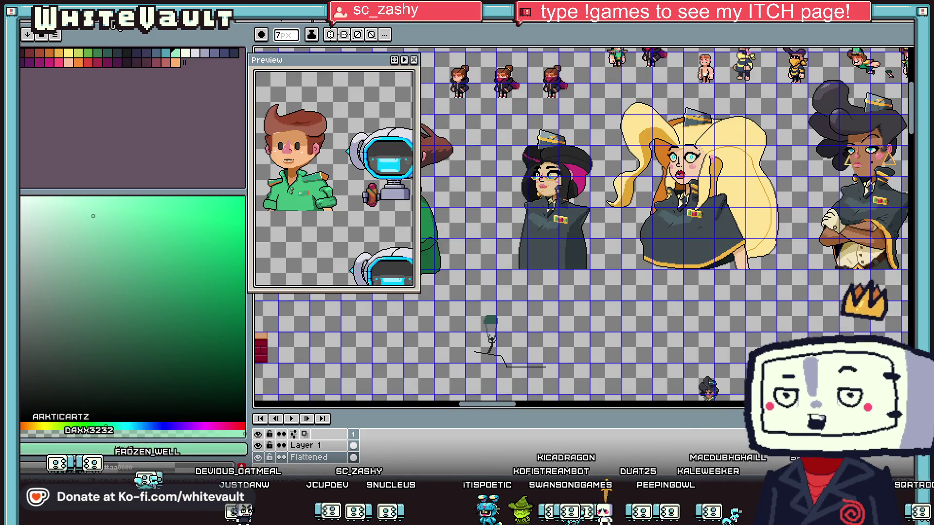
scroll(518, 252, "up", 5)
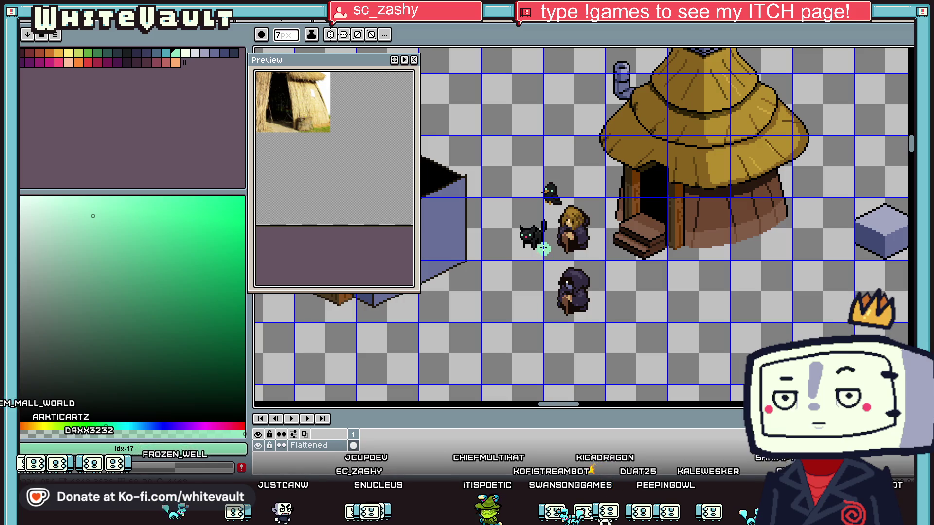
scroll(536, 236, "down", 4)
scroll(548, 240, "up", 5)
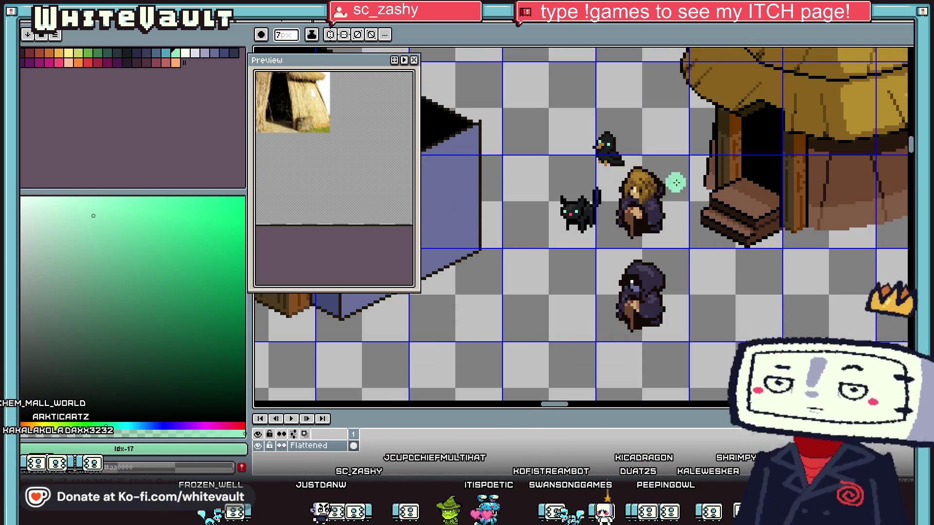
- Select a small area beside the cat, then undo an oversized pink dab on its face
left_click(902, 54)
scroll(566, 204, "up", 1)
left_click_drag(524, 156, 569, 237)
scroll(570, 237, "down", 3)
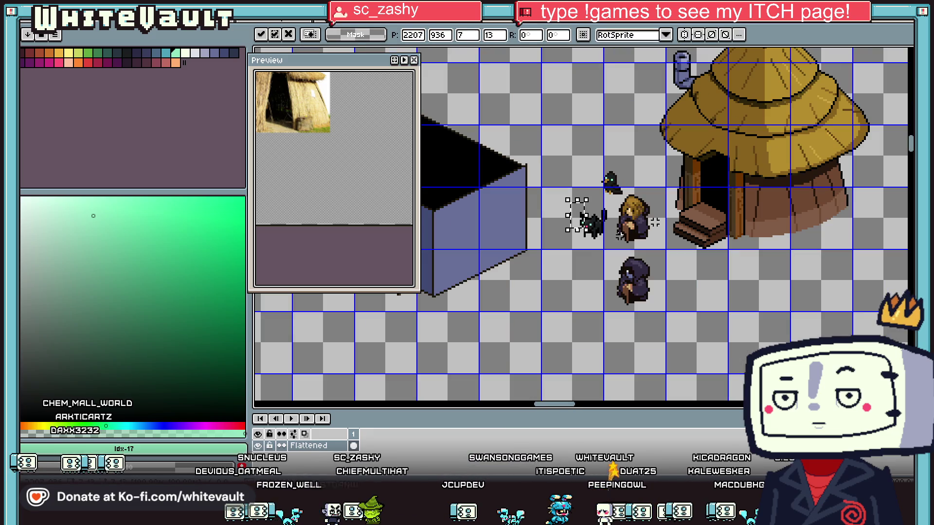
scroll(655, 222, "up", 3)
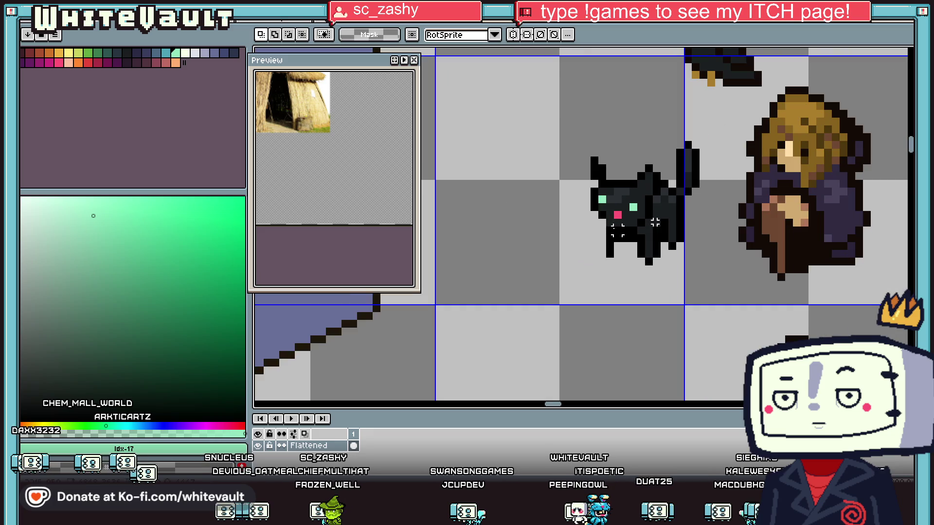
left_click(617, 215, "alt")
left_click(610, 214)
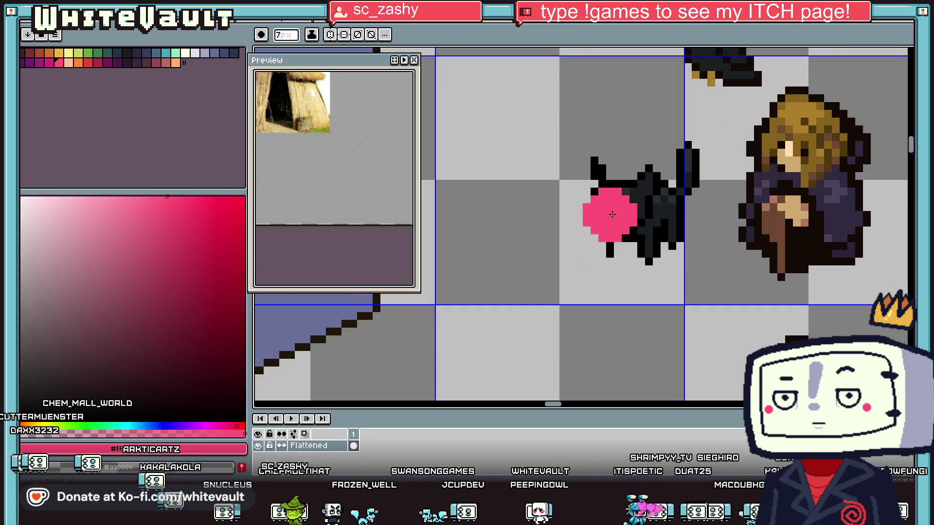
key("ctrl+z")
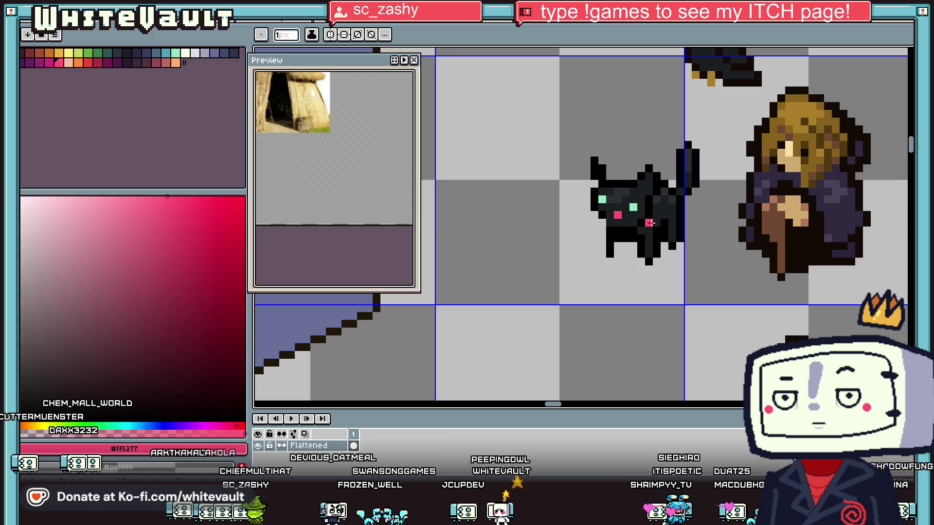
- Move the cat's pink nose pixel left, covering the old spot with dark fur
scroll(587, 214, "up", 2)
left_click(559, 209)
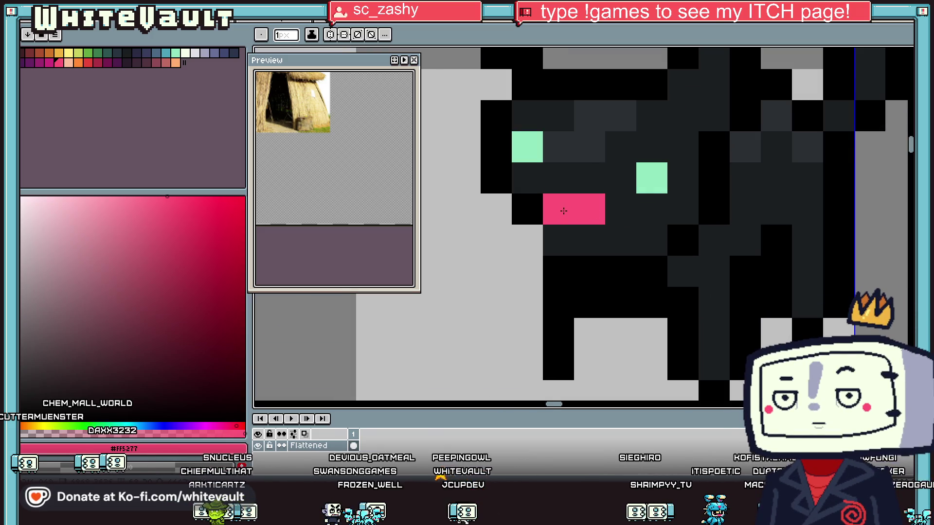
left_click(617, 205, "alt")
left_click(601, 204)
scroll(601, 203, "down", 2)
scroll(601, 204, "up", 2)
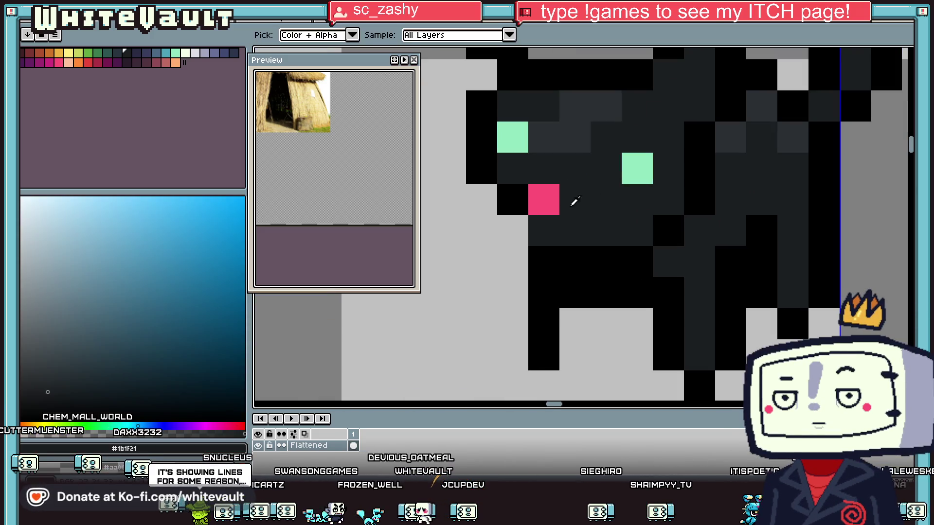
left_click(547, 200, "alt")
scroll(591, 186, "down", 2)
- Paint both of the cat's eyes brown and darken a stray brown pixel below one eye
left_click(768, 140, "alt")
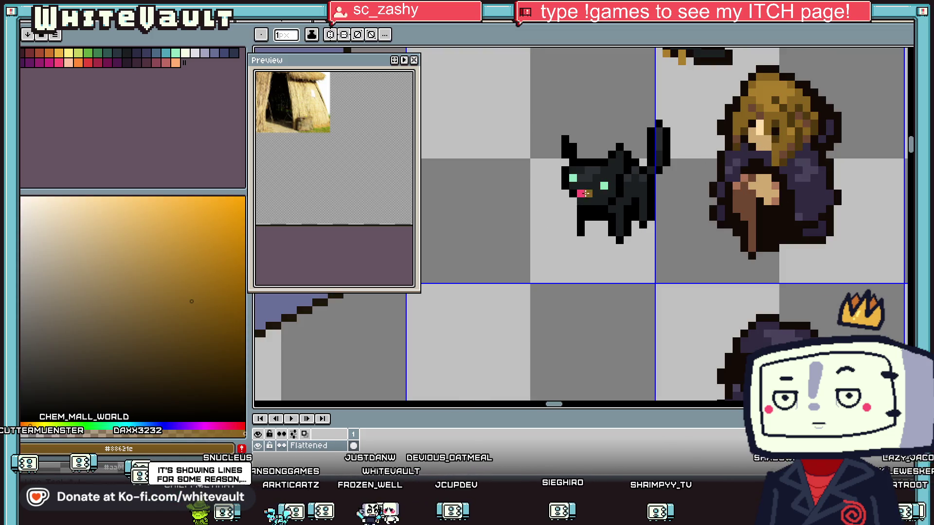
scroll(642, 193, "down", 2)
scroll(643, 197, "up", 3)
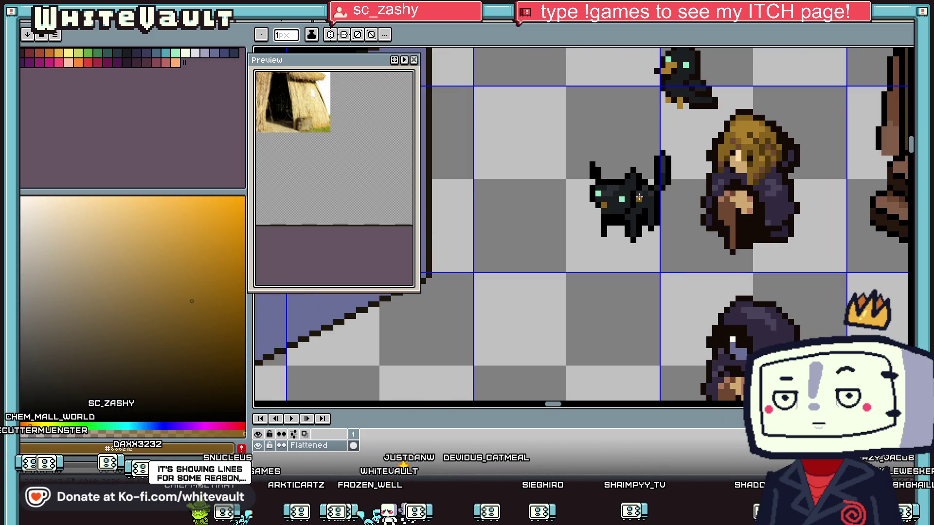
key("alt")
scroll(631, 196, "up", 3)
left_click(616, 196)
left_click(572, 190)
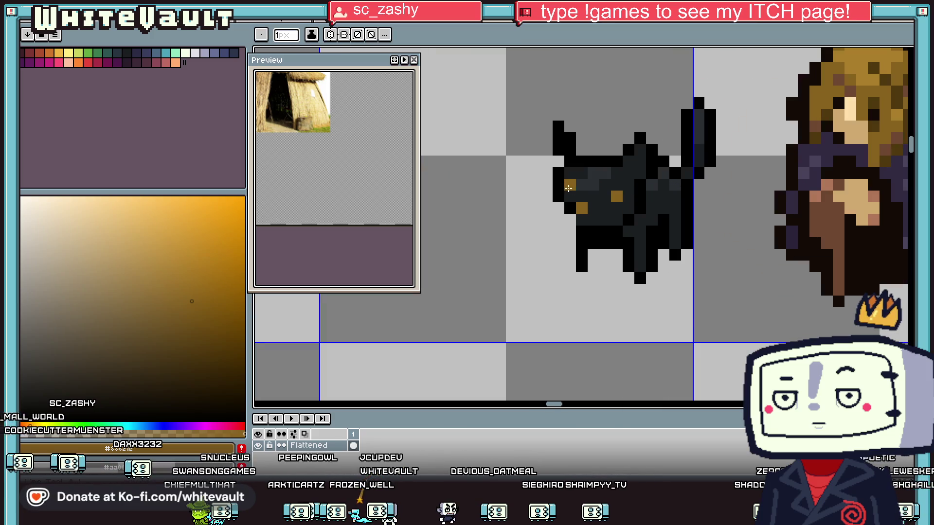
scroll(581, 195, "down", 4)
scroll(580, 194, "up", 5)
left_click(575, 218)
left_click(574, 210, "alt")
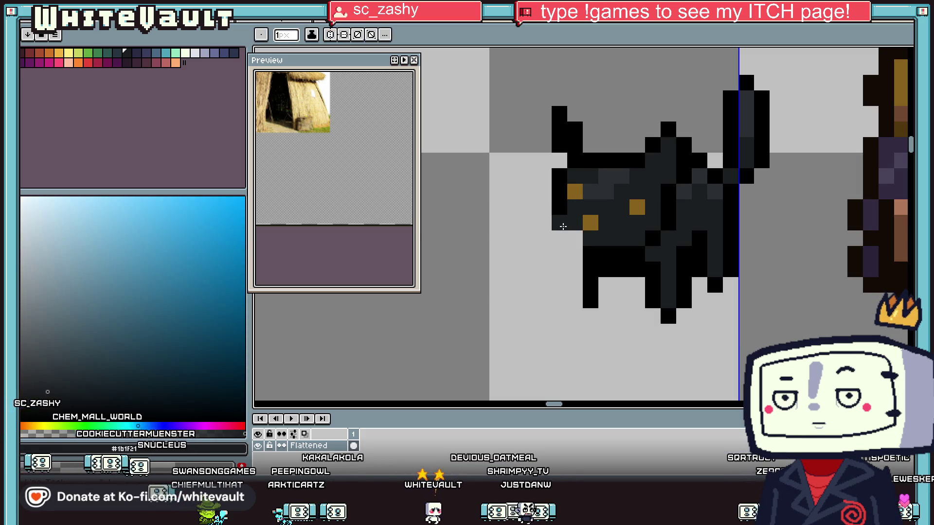
left_click(576, 225)
scroll(652, 217, "down", 4)
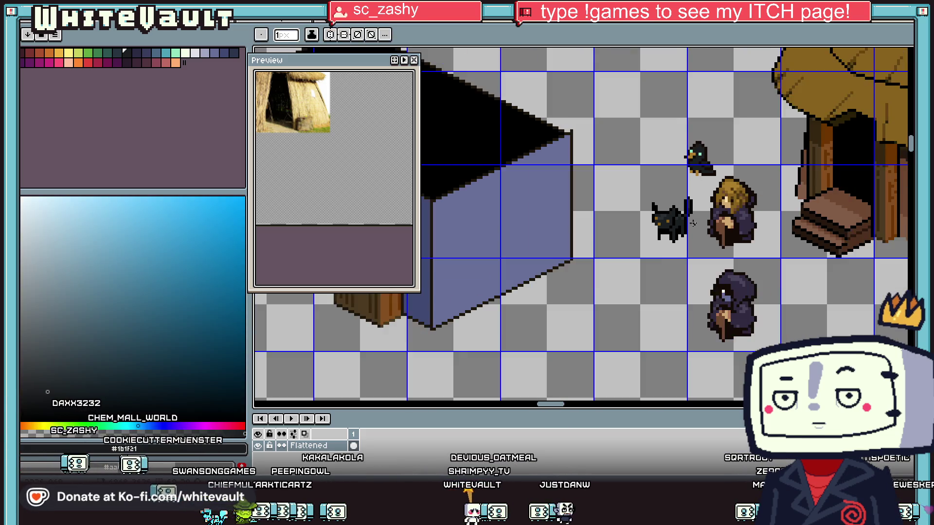
scroll(752, 204, "up", 2)
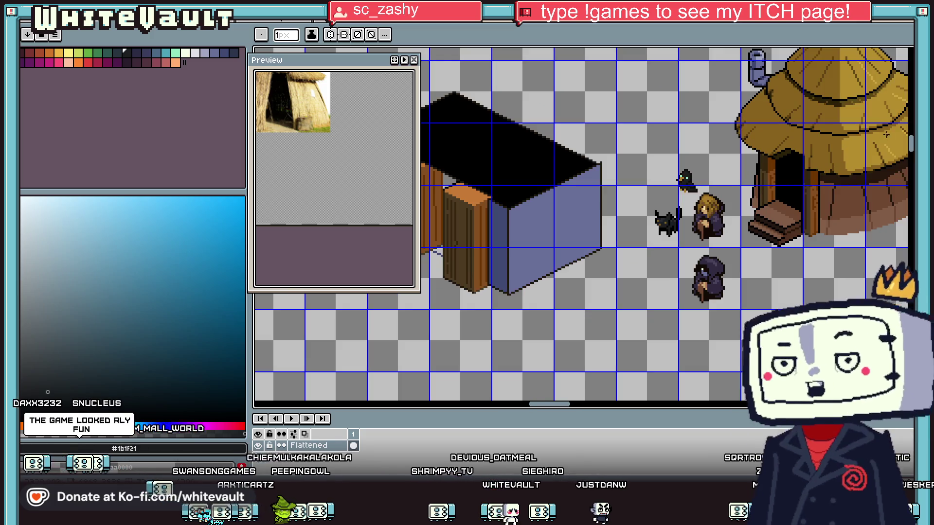
scroll(752, 204, "up", 1)
scroll(810, 239, "down", 1)
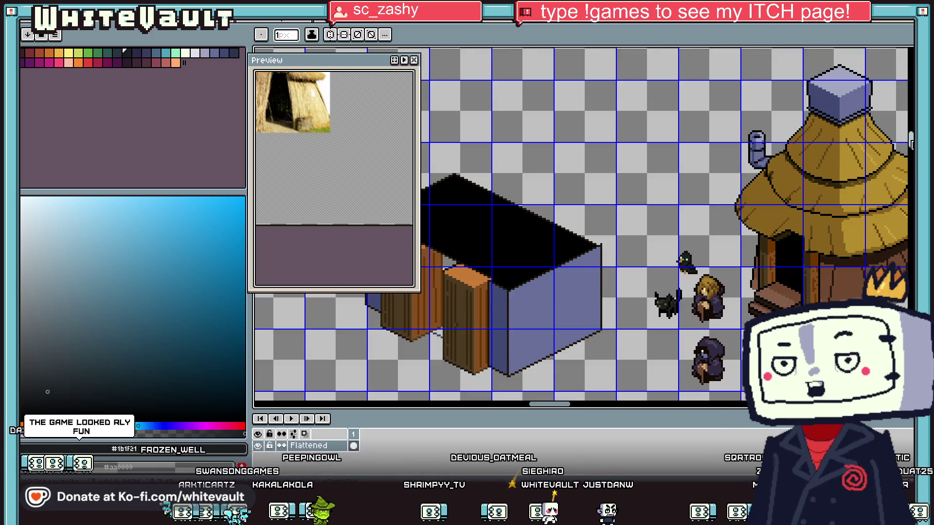
scroll(810, 238, "down", 1)
scroll(794, 302, "up", 1)
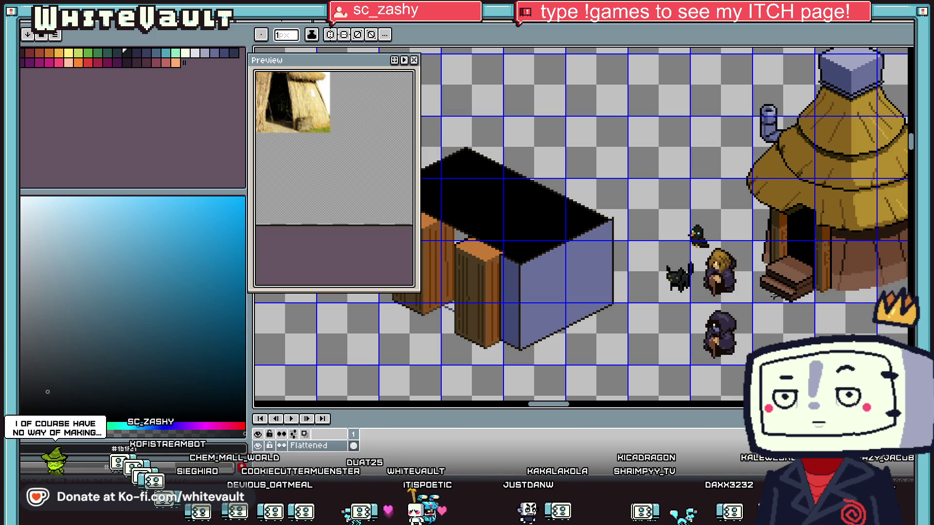
scroll(823, 199, "down", 2)
scroll(791, 251, "up", 1)
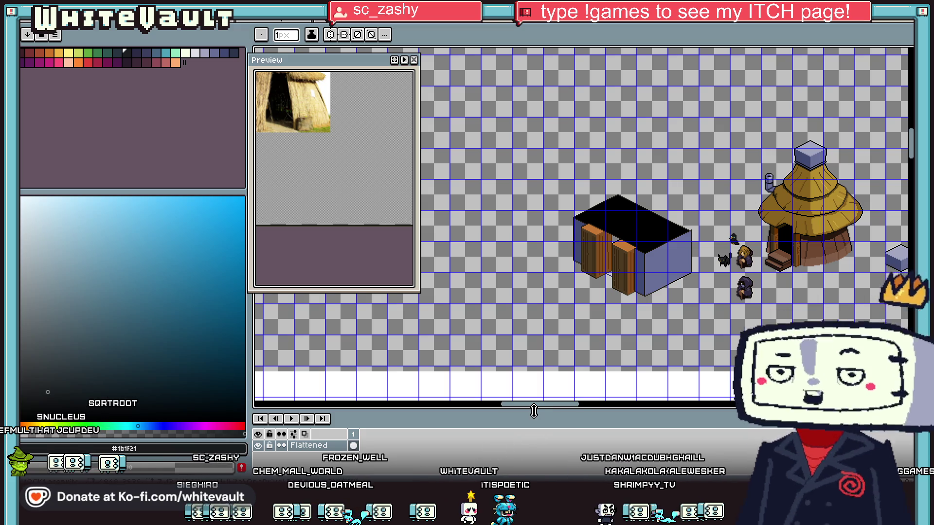
mouse_move(538, 406)
left_mouse_down()
mouse_move(559, 407)
mouse_move(569, 380)
left_mouse_up()
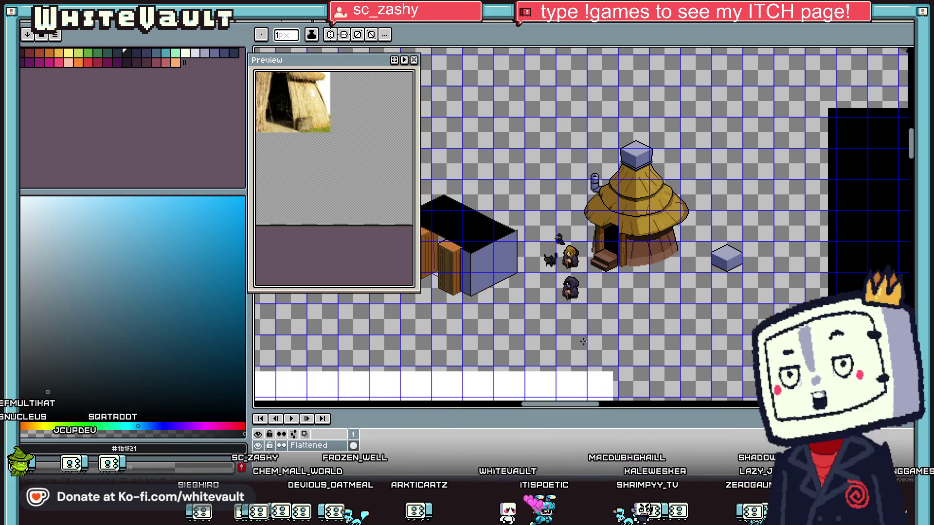
scroll(587, 331, "up", 1)
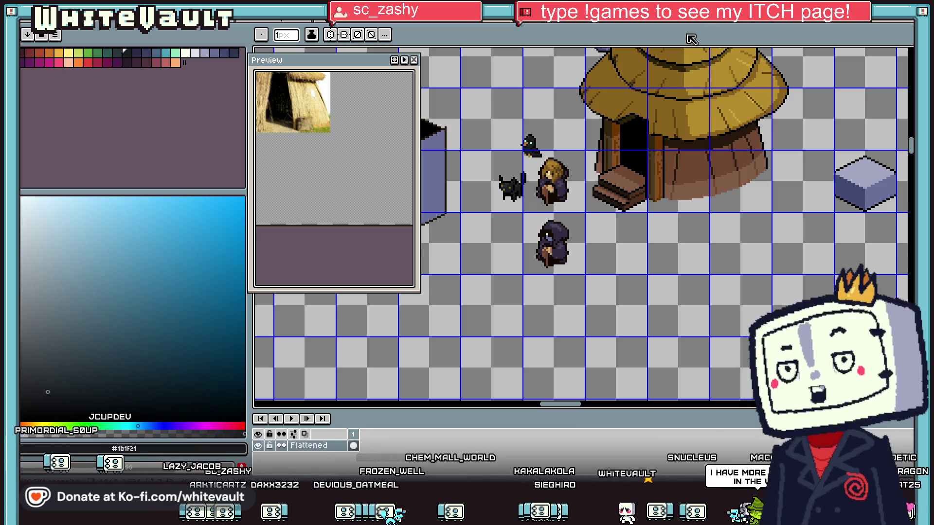
- Draw the creature's first outline arc, inner hook and neck in dark brown #130b07
scroll(575, 225, "up", 3)
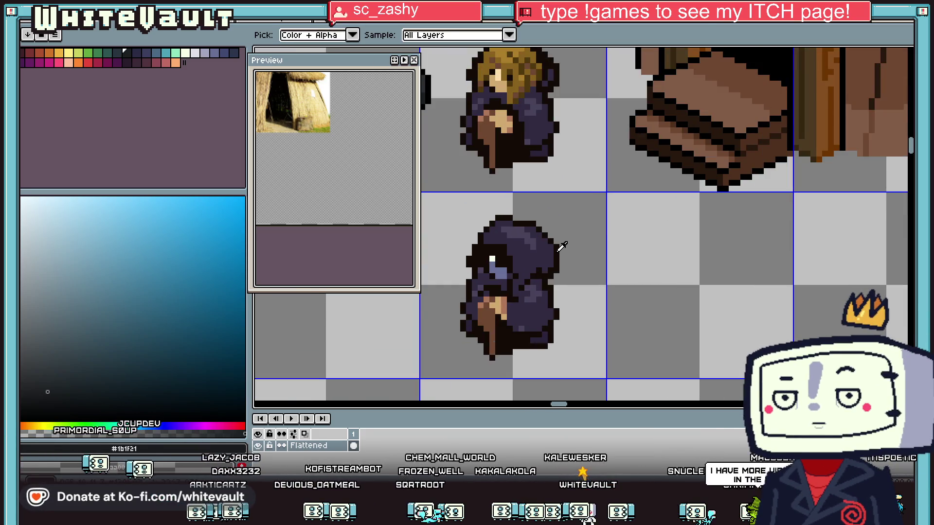
scroll(637, 287, "up", 1)
mouse_move(637, 287)
left_mouse_down()
mouse_move(637, 250)
mouse_move(736, 238)
mouse_move(761, 278)
mouse_move(762, 321)
left_mouse_up()
left_click(741, 342)
left_click(744, 333)
scroll(744, 334, "down", 2)
scroll(694, 277, "up", 2)
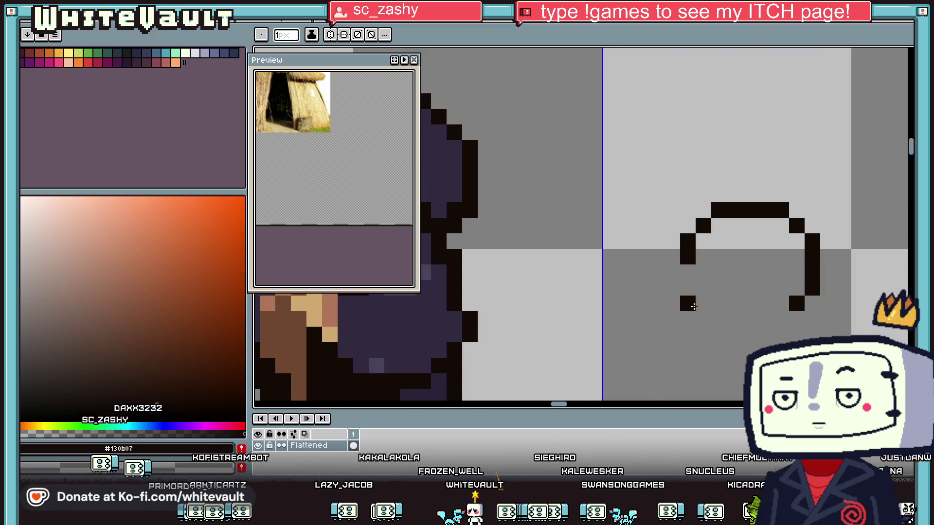
mouse_move(683, 276)
left_mouse_down()
mouse_move(751, 271)
mouse_move(765, 257)
mouse_move(727, 288)
left_mouse_up()
scroll(718, 312, "down", 3)
left_click_drag(719, 161, 697, 273)
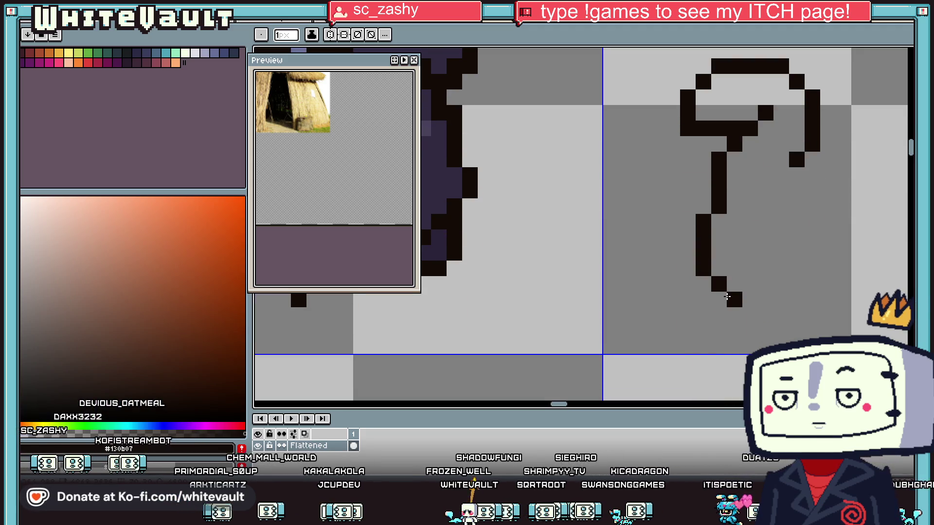
left_click_drag(781, 175, 766, 239)
left_click(766, 300)
- Curve the bottom outline rightward into a loop and touch up its stray pixels
mouse_move(767, 300)
left_mouse_down()
mouse_move(823, 295)
mouse_move(850, 270)
mouse_move(859, 246)
mouse_move(859, 210)
mouse_move(836, 195)
mouse_move(795, 191)
left_mouse_up()
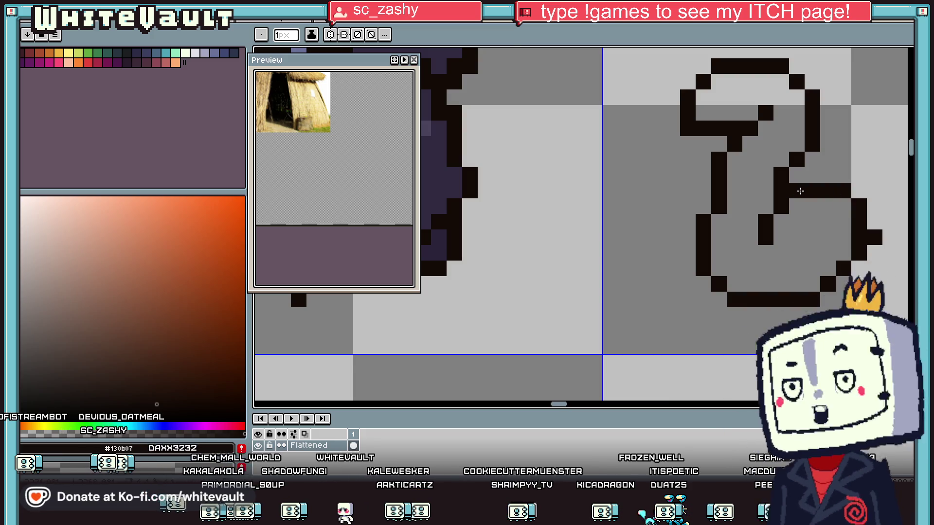
left_click(876, 214, "alt")
left_click(874, 237)
left_click(859, 207)
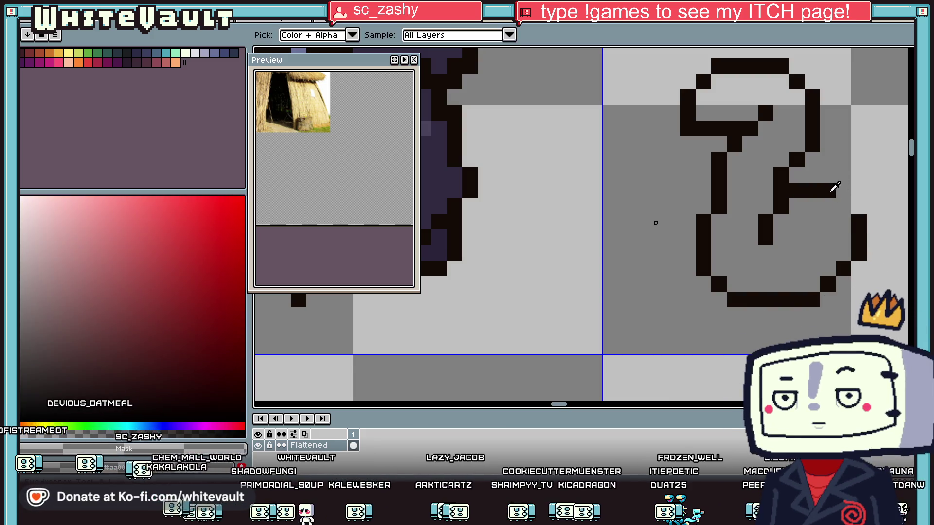
left_click(843, 192, "alt")
scroll(763, 244, "down", 3)
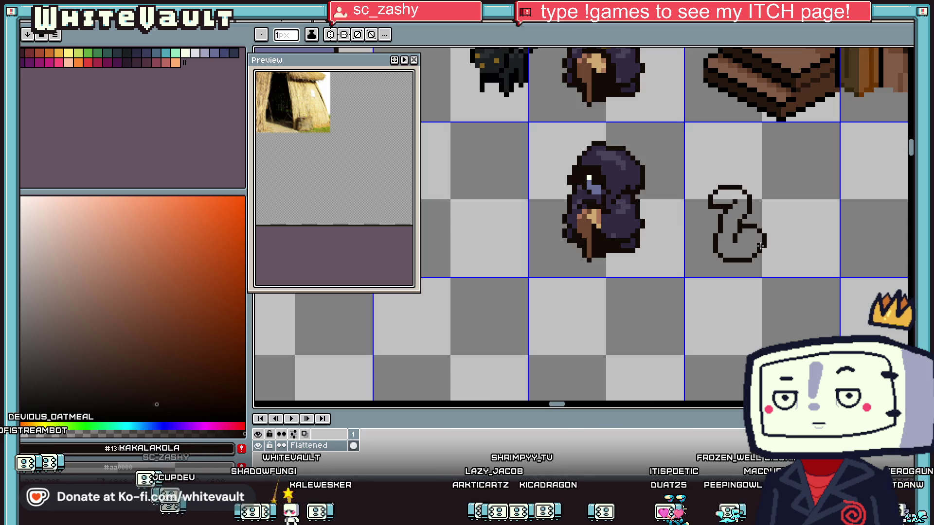
scroll(761, 247, "down", 1)
scroll(762, 234, "up", 4)
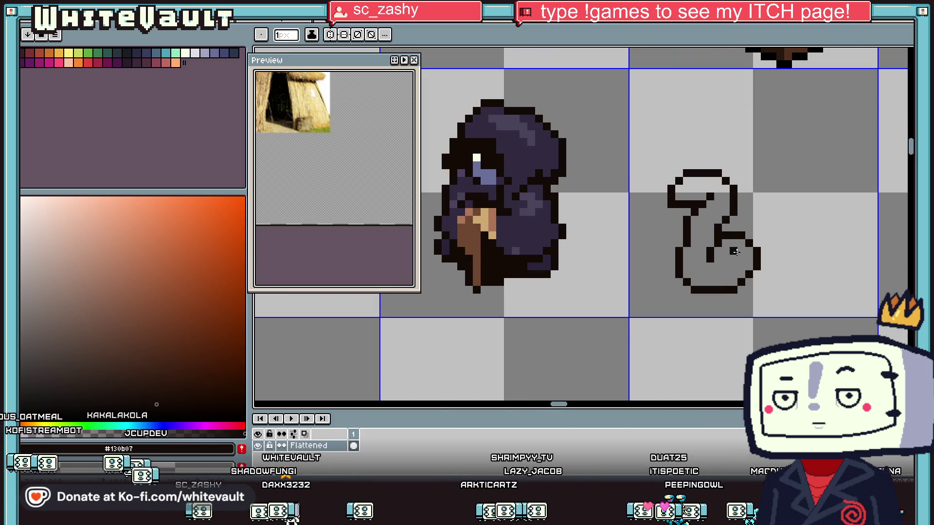
left_click_drag(701, 240, 723, 225)
- Draw the curled tail with its lower edge and a small spiral inside the curl
mouse_move(757, 181)
left_mouse_down()
mouse_move(871, 181)
mouse_move(881, 242)
left_mouse_up()
scroll(821, 178, "down", 3)
scroll(855, 177, "up", 1)
mouse_move(788, 258)
left_mouse_down()
mouse_move(787, 275)
mouse_move(802, 284)
mouse_move(842, 275)
left_mouse_up()
left_click(882, 249)
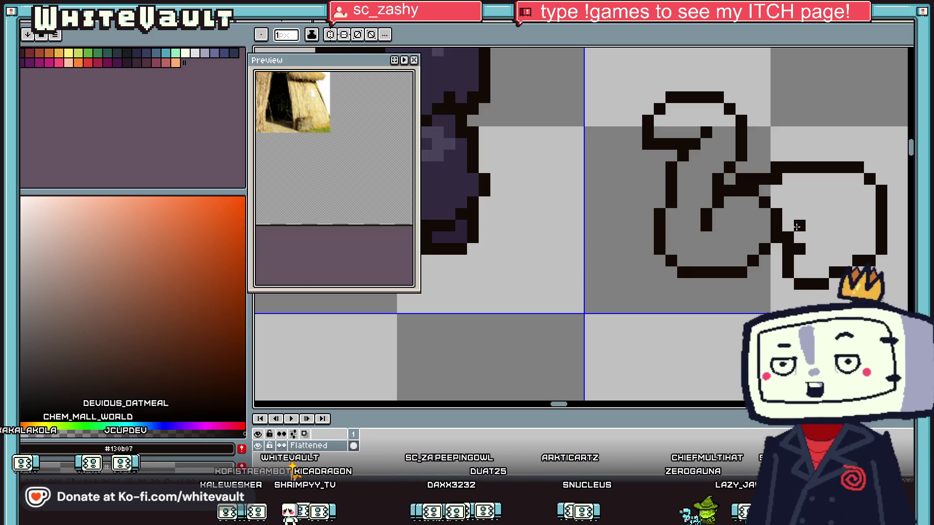
mouse_move(800, 225)
left_mouse_down()
mouse_move(811, 215)
mouse_move(823, 237)
left_mouse_up()
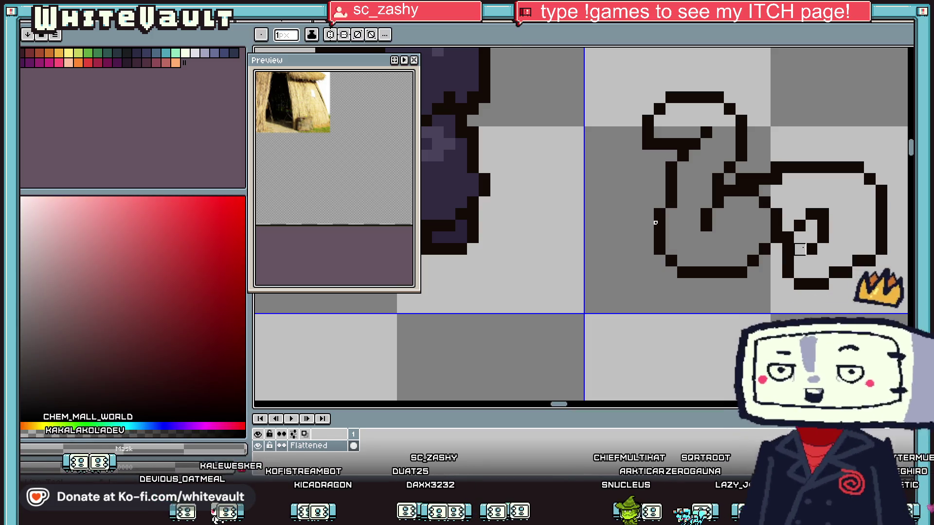
scroll(820, 216, "down", 1)
left_click(788, 209, "alt")
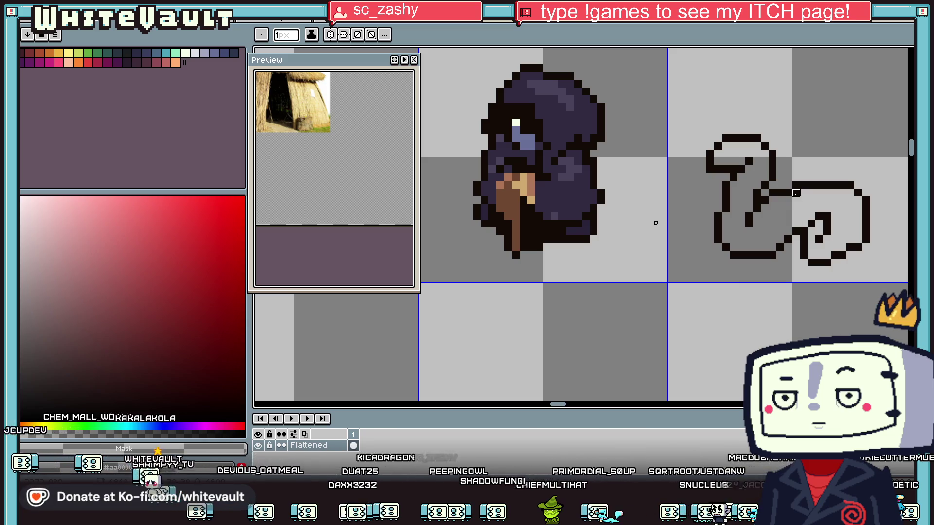
scroll(796, 193, "down", 3)
scroll(797, 187, "up", 3)
left_click(799, 185, "alt")
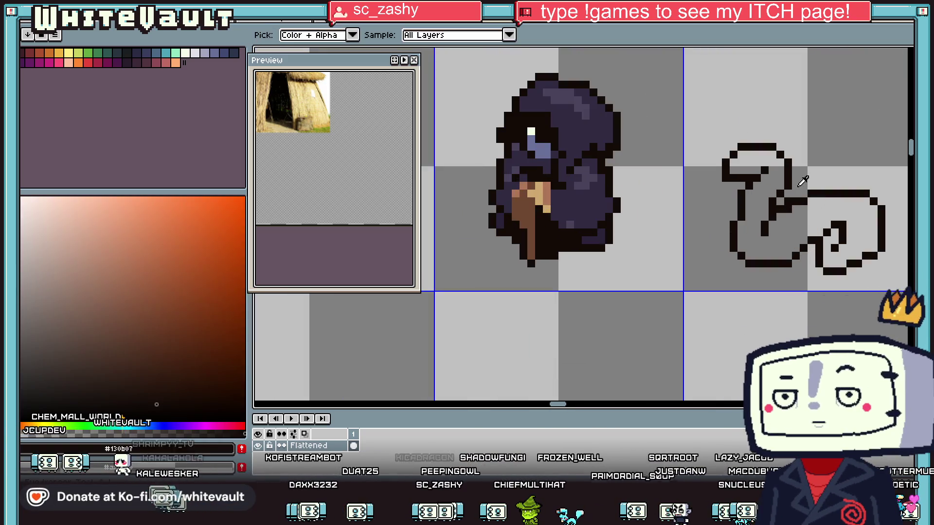
scroll(795, 210, "down", 2)
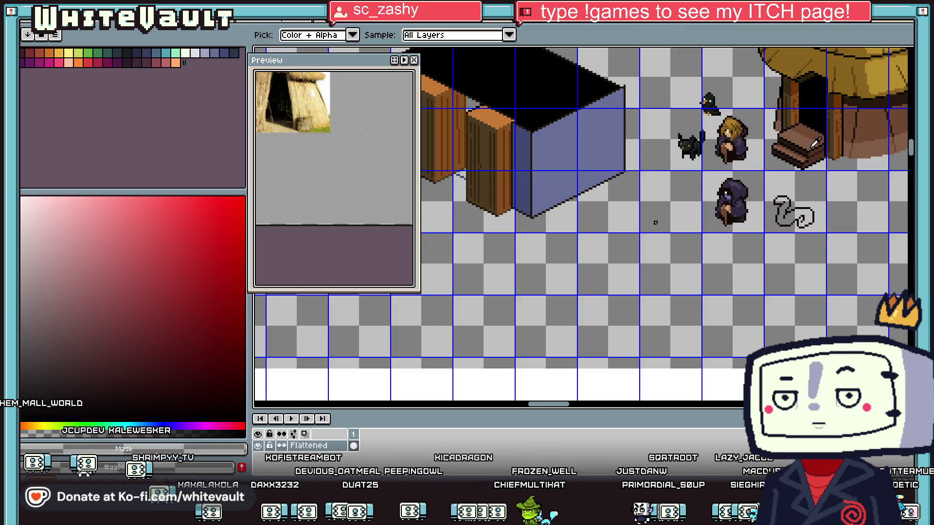
left_click(815, 145, "alt")
- Fill the creature with brown #825d47 and choose darker brown #6c4831 for shading
left_click(811, 212)
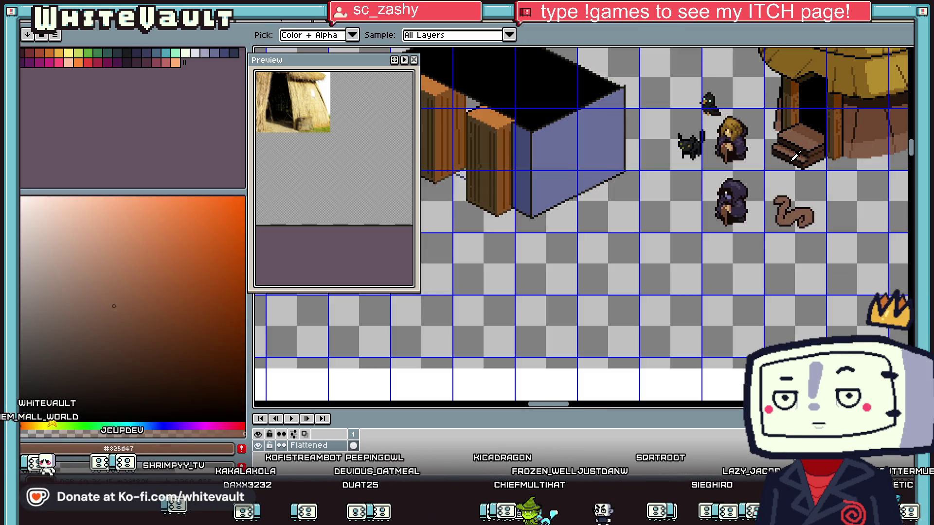
left_click(788, 205, "alt")
scroll(788, 204, "up", 4)
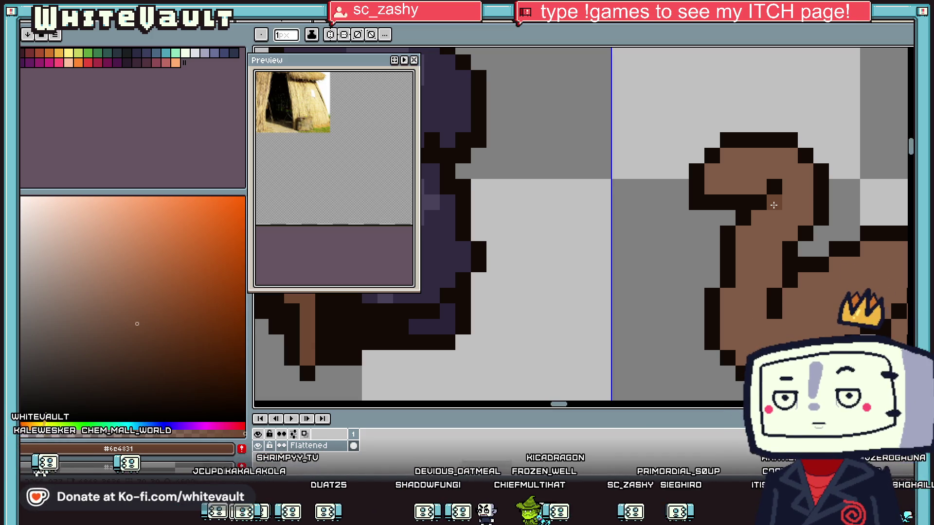
scroll(720, 207, "down", 5)
scroll(775, 230, "up", 3)
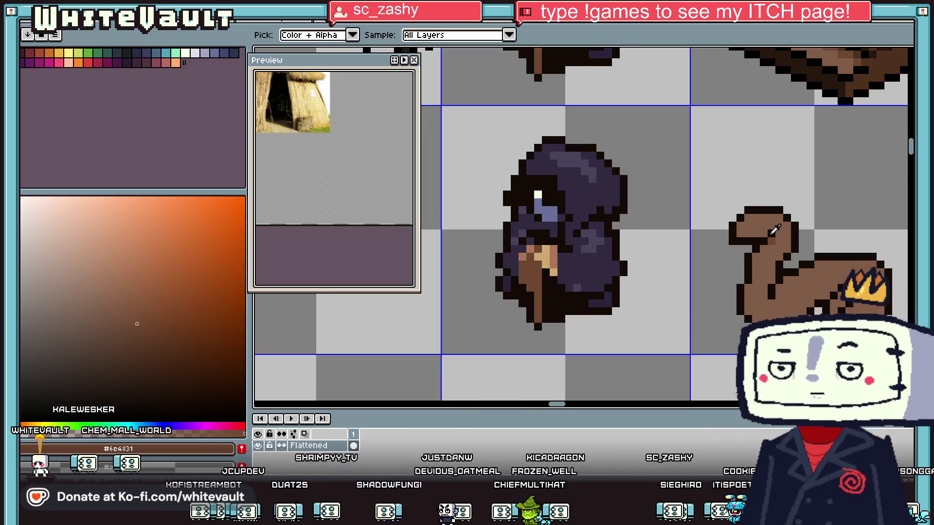
scroll(758, 323, "up", 2)
scroll(840, 324, "down", 4)
scroll(852, 288, "up", 3)
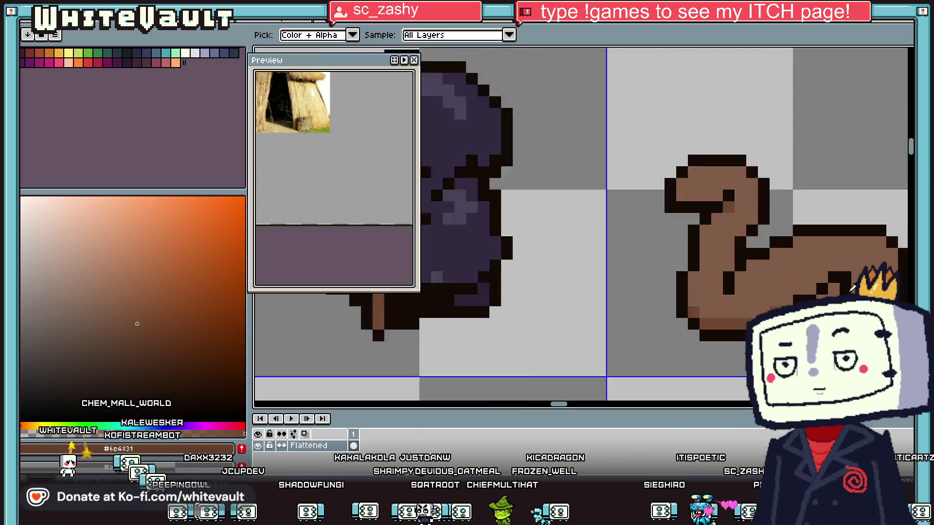
scroll(852, 288, "up", 1)
- Resample the dark outline colour #130b07 and extend the outline up the body
left_click(840, 266, "alt")
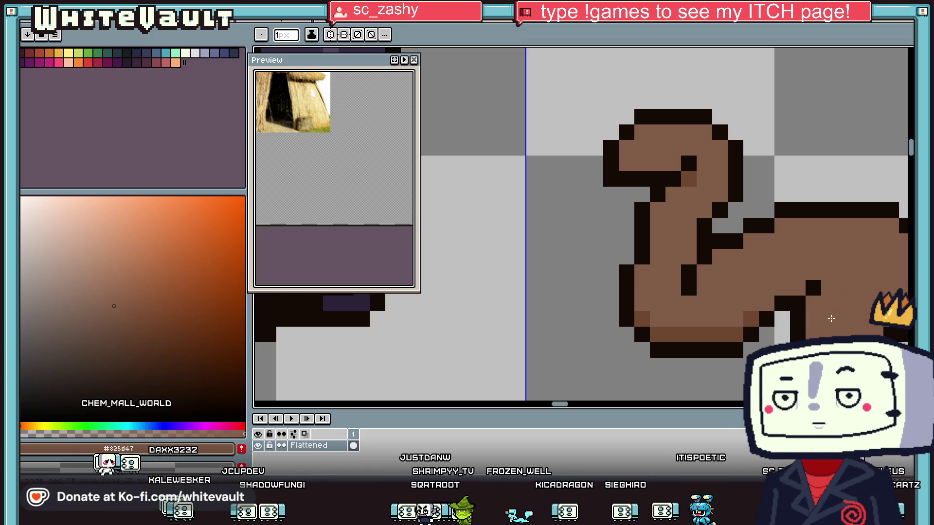
left_click(782, 303, "alt")
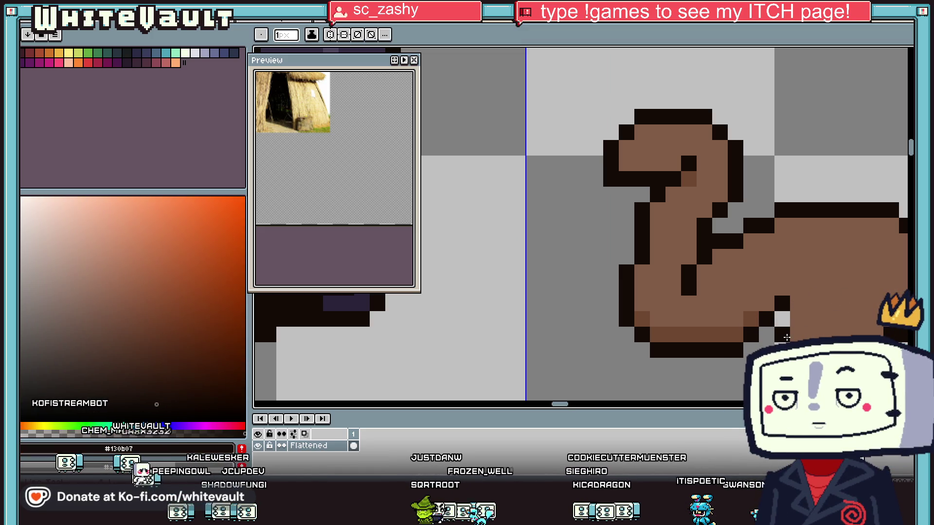
mouse_move(788, 295)
left_mouse_down()
mouse_move(789, 265)
mouse_move(833, 253)
left_mouse_up()
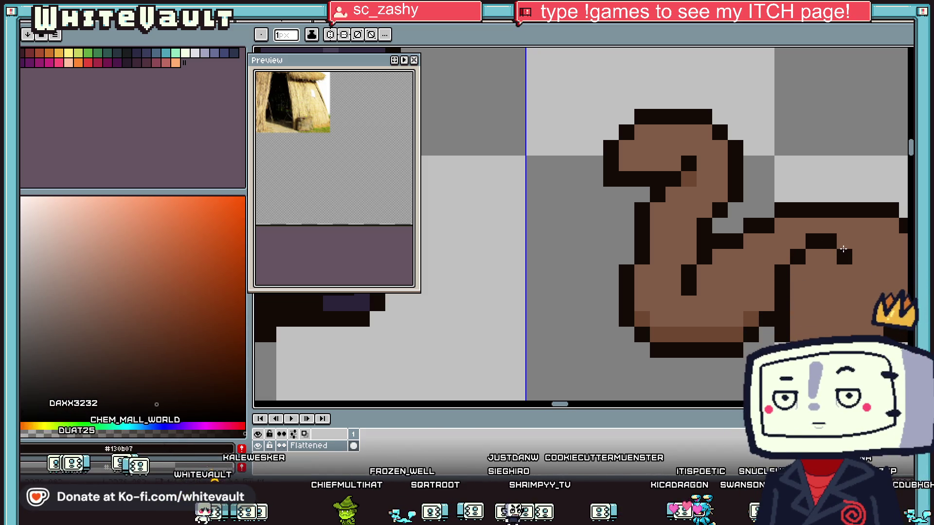
scroll(830, 289, "down", 5)
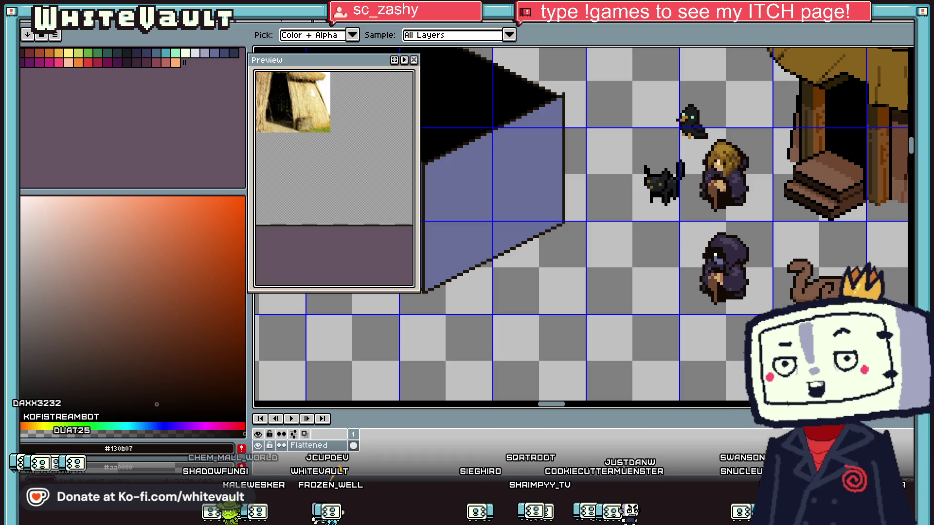
- Sample the shading brown #6c4831 from the brown coiled creature's body
scroll(810, 300, "up", 5)
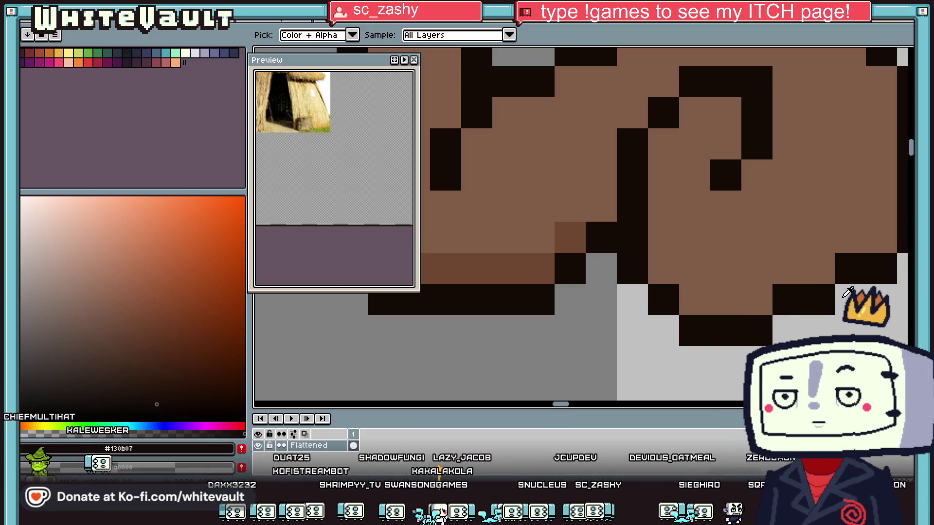
scroll(799, 242, "down", 3)
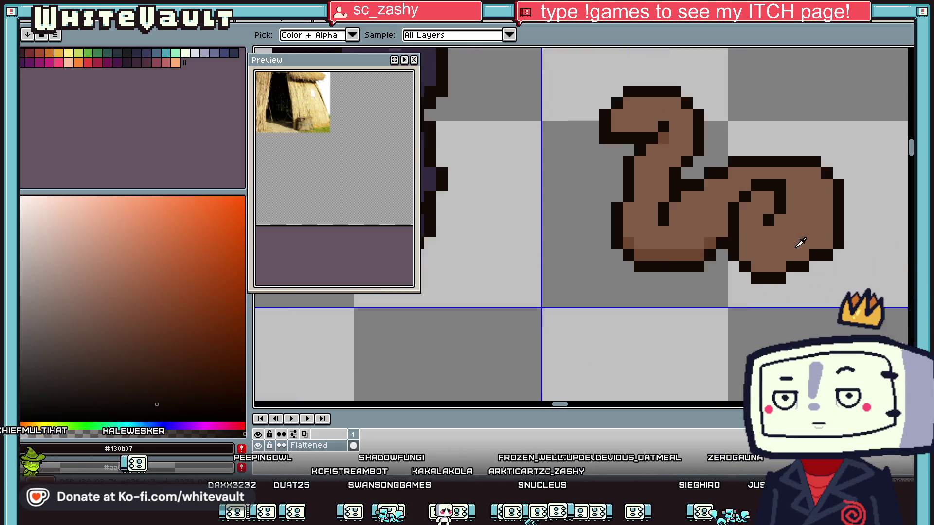
scroll(799, 242, "down", 1)
scroll(842, 237, "up", 2)
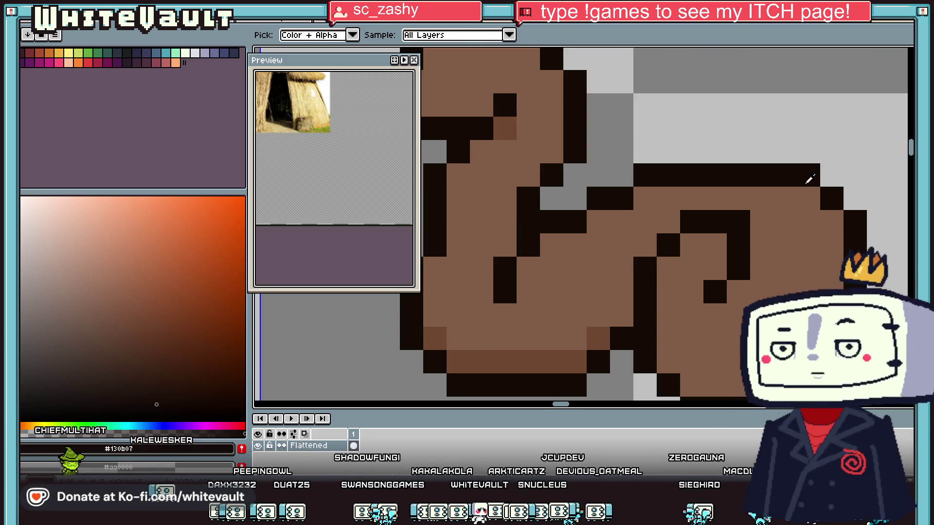
key("b")
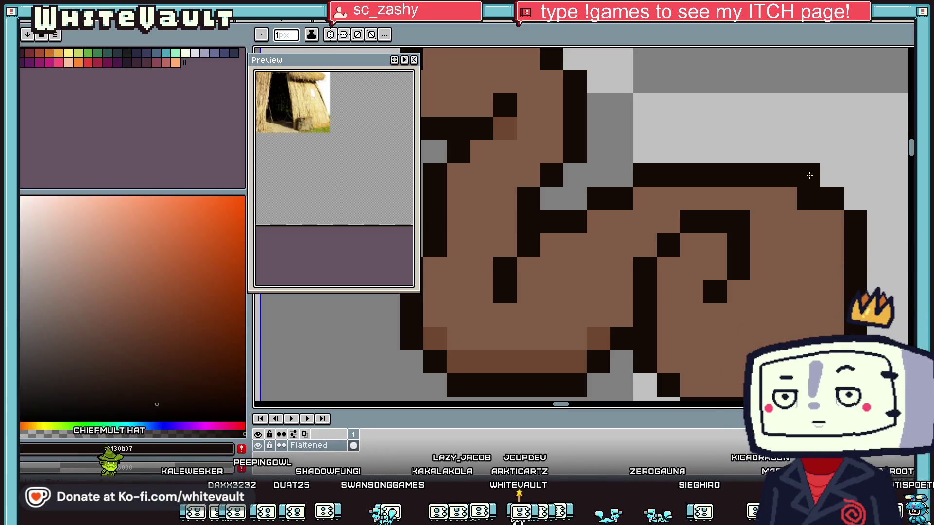
scroll(655, 223, "down", 3)
scroll(835, 238, "down", 2)
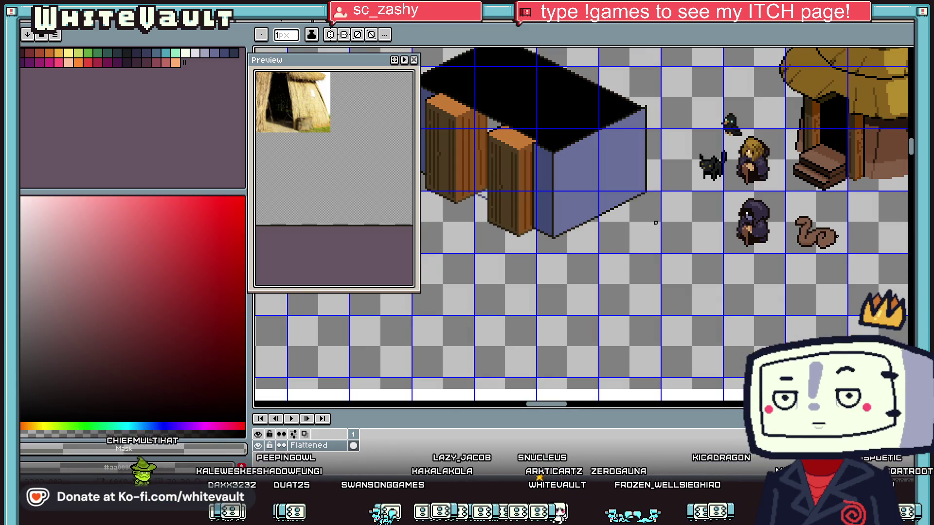
key("i")
scroll(828, 231, "up", 3)
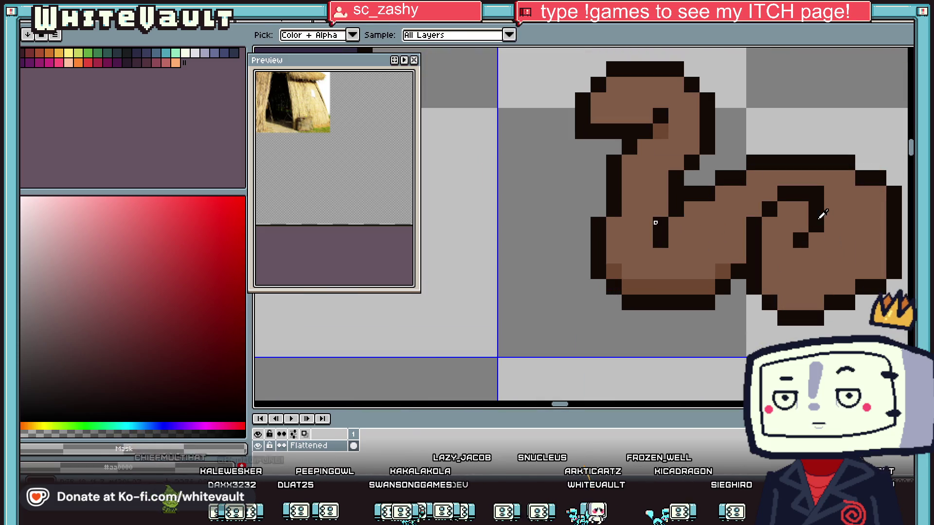
left_click(828, 225)
key("b")
key("i")
left_click(721, 271)
key("b")
- Repaint the stray dark pixel inside the coil brown, then resample the dark outline colour
left_click(827, 227)
key("i")
left_click(800, 239)
key("b")
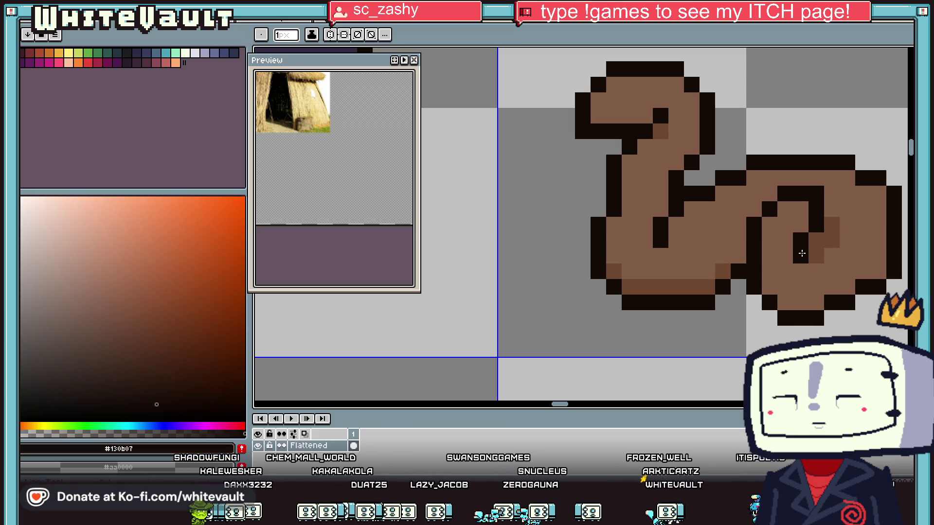
scroll(837, 255, "down", 3)
scroll(842, 263, "down", 1)
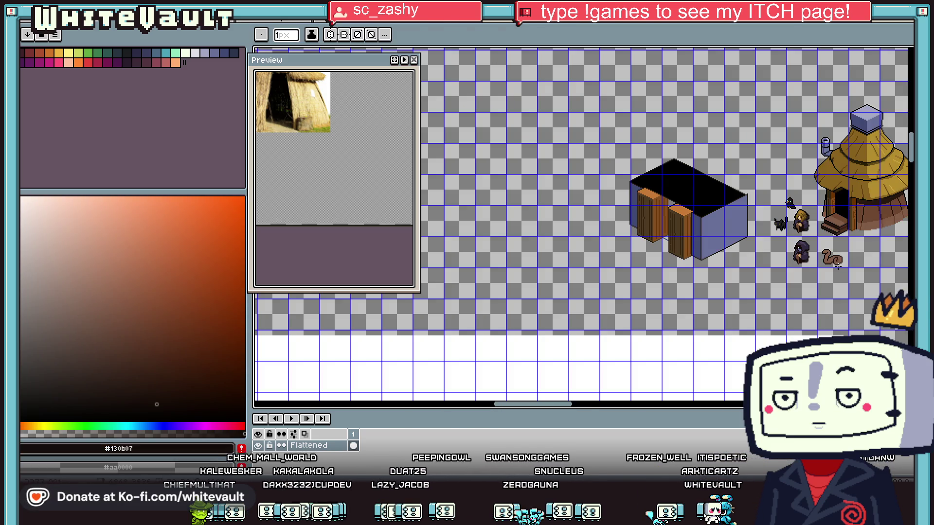
- Draw #130b07 outline below the coil's inner mark and along the tail's bottom row
scroll(847, 258, "up", 3)
key("i")
scroll(748, 269, "up", 1)
key("b")
left_click_drag(747, 235, 746, 251)
mouse_move(715, 282)
left_mouse_down()
mouse_move(793, 275)
mouse_move(812, 254)
left_mouse_up()
left_click(825, 236)
- Touch up a pixel in body brown and erase stray dark pixels right of the bottom outline
key("i")
left_click(811, 220)
key("b")
left_click(824, 266)
key("i")
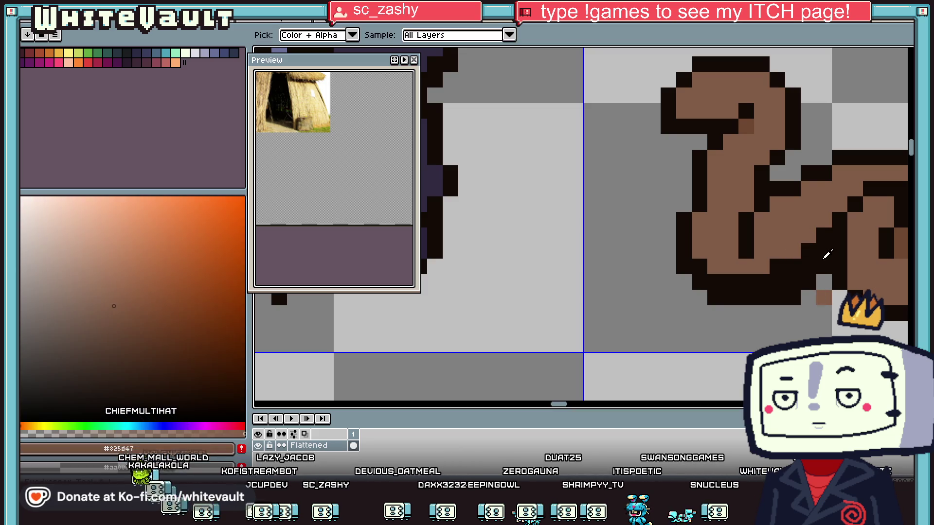
left_click(655, 222)
key("b")
mouse_move(824, 250)
left_mouse_down()
mouse_move(774, 297)
mouse_move(696, 295)
mouse_move(684, 267)
left_mouse_up()
scroll(655, 222, "down", 4)
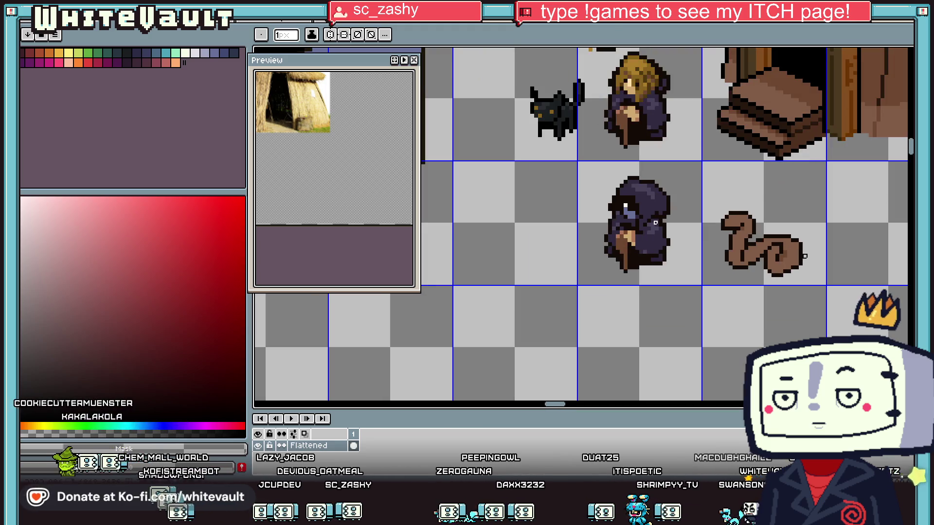
- Outline the tail's right edge and diagonal in dark brown, erasing the extra right column
key("i")
scroll(750, 242, "up", 4)
left_click(750, 242)
key("b")
key("i")
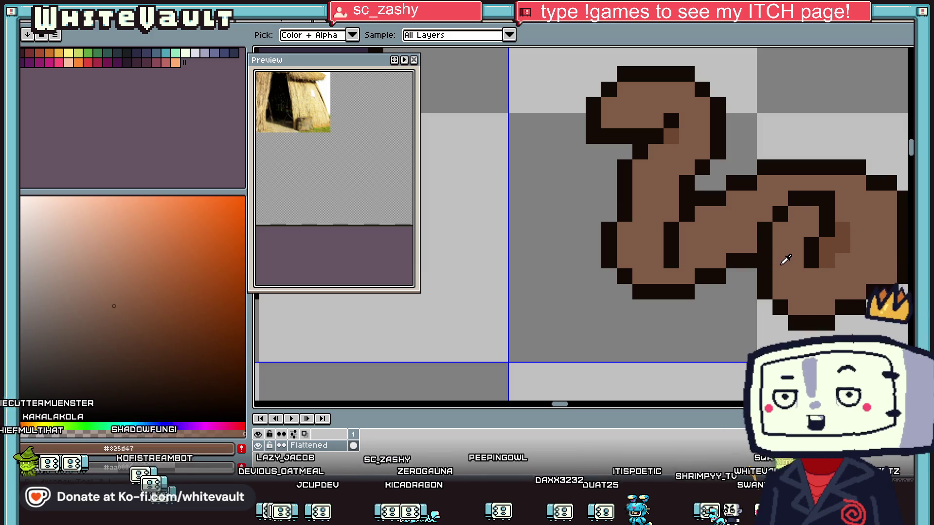
scroll(788, 256, "down", 4)
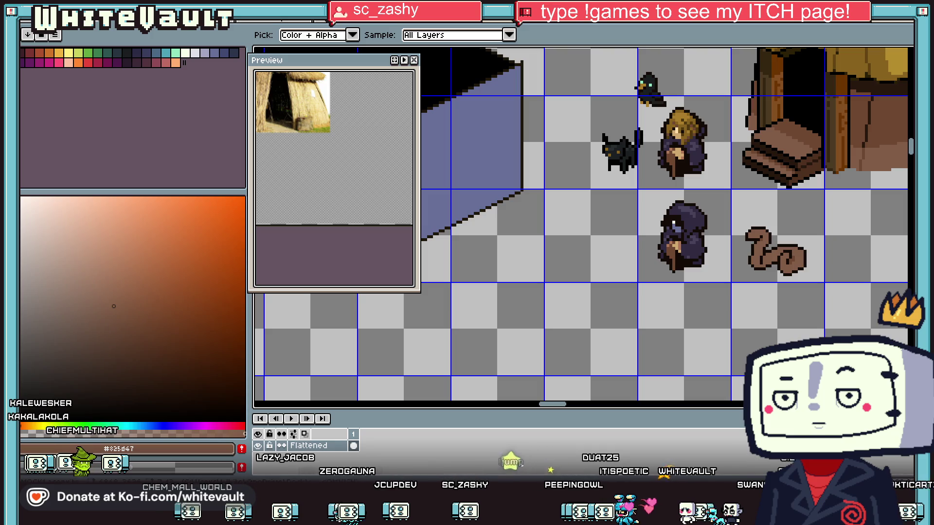
left_click(785, 242)
key("b")
scroll(785, 241, "up", 4)
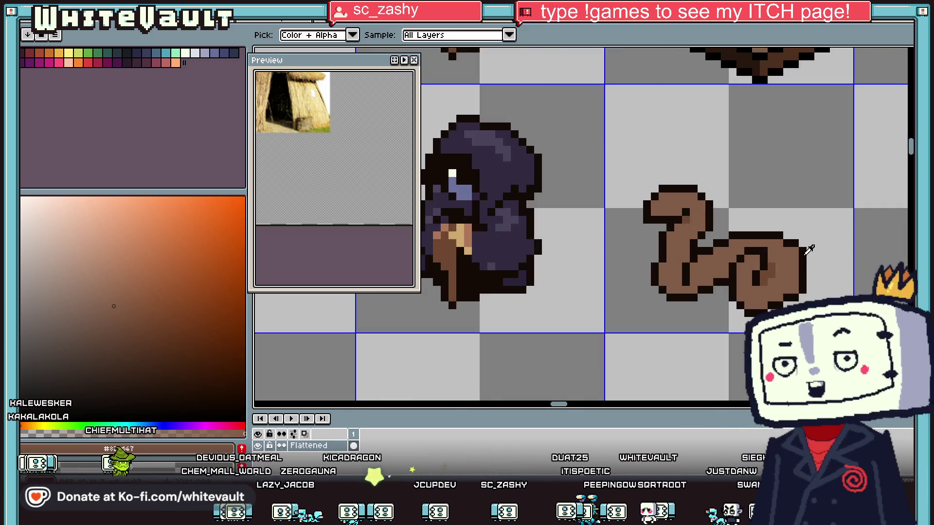
left_click_drag(785, 242, 785, 297)
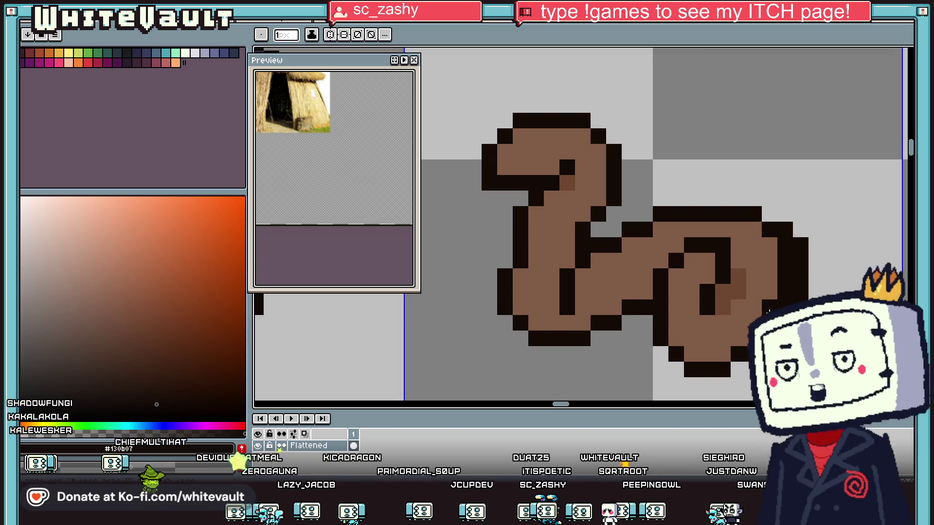
mouse_move(754, 323)
left_mouse_down()
mouse_move(714, 349)
mouse_move(708, 370)
mouse_move(723, 369)
left_mouse_up()
left_click(692, 353)
left_click(700, 369, "alt")
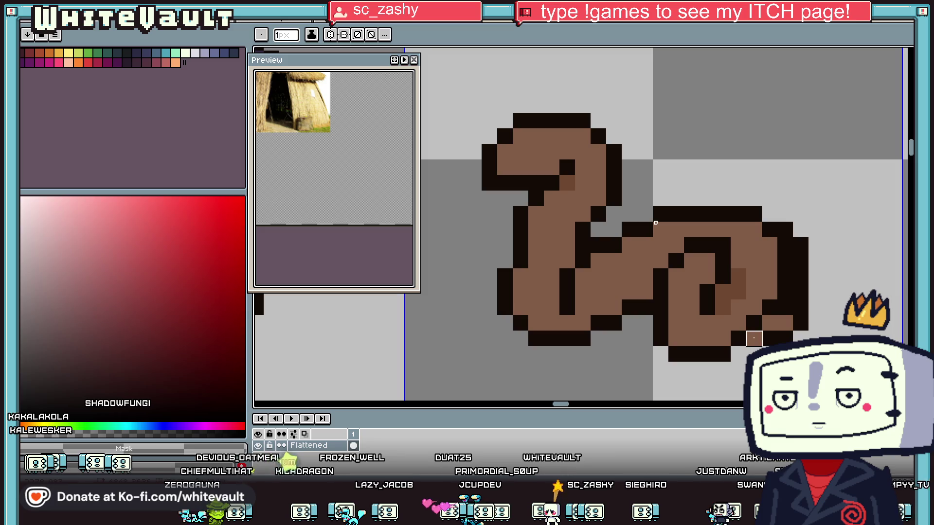
left_click_drag(801, 308, 801, 243)
left_click(786, 230)
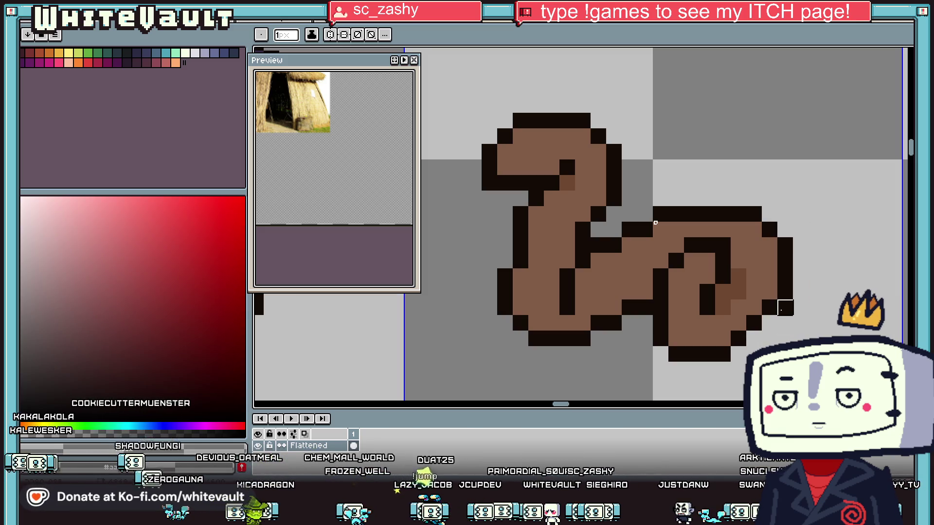
- Reshape the tail's bottom-right outline with dark outline and body-brown pixels
key("i")
scroll(790, 311, "down", 5)
scroll(791, 309, "up", 3)
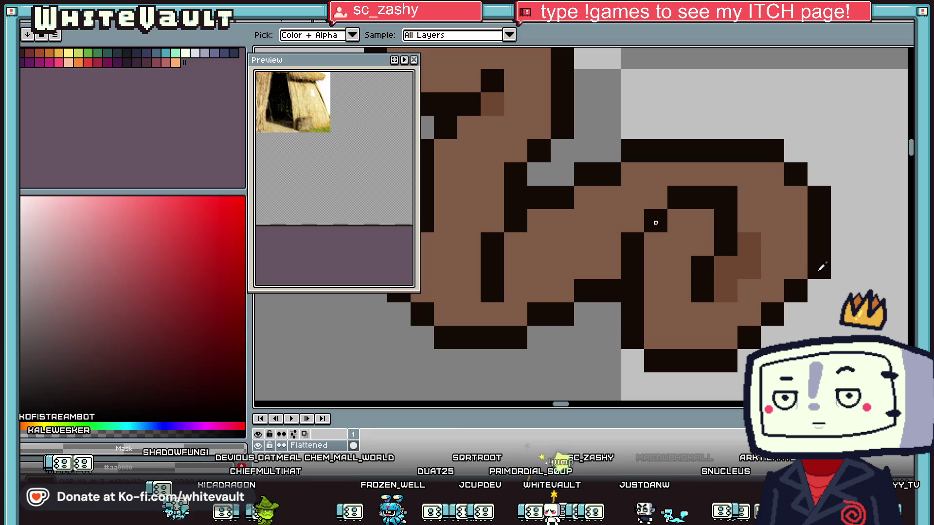
left_click(821, 267, "alt")
left_click(774, 337)
left_click(734, 319, "alt")
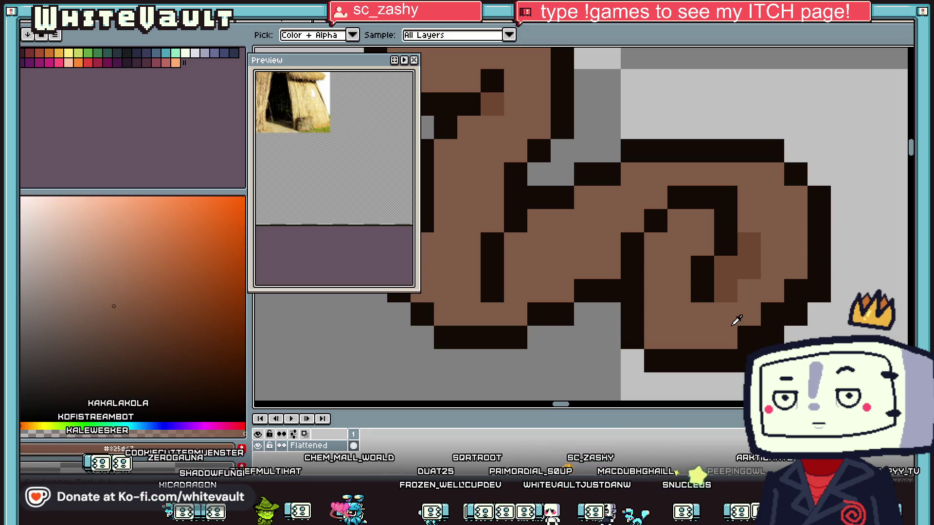
left_click(773, 316)
left_click(796, 290)
left_click(656, 222, "alt")
left_click(727, 289, "alt")
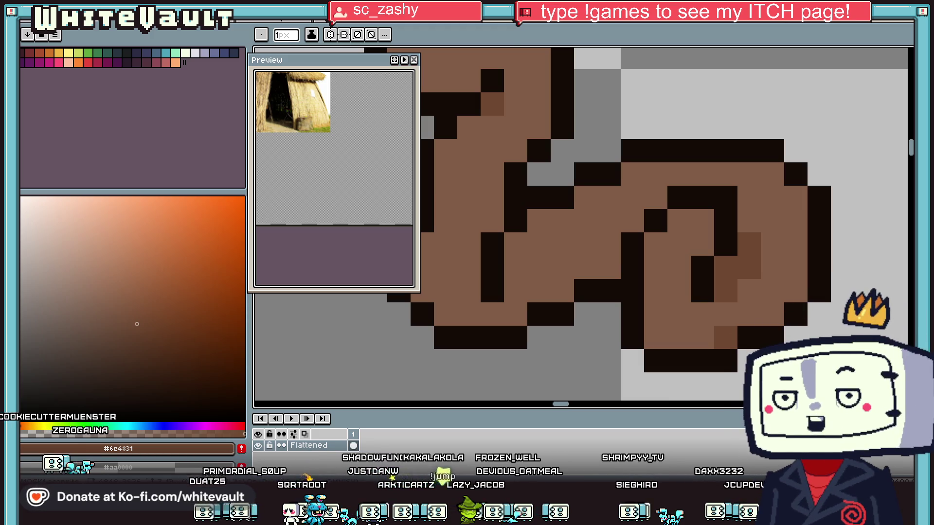
- Tidy the inner coil with a body-brown pixel and extend its #130b07 dark outline
key("i")
scroll(663, 265, "down", 5)
scroll(663, 265, "up", 4)
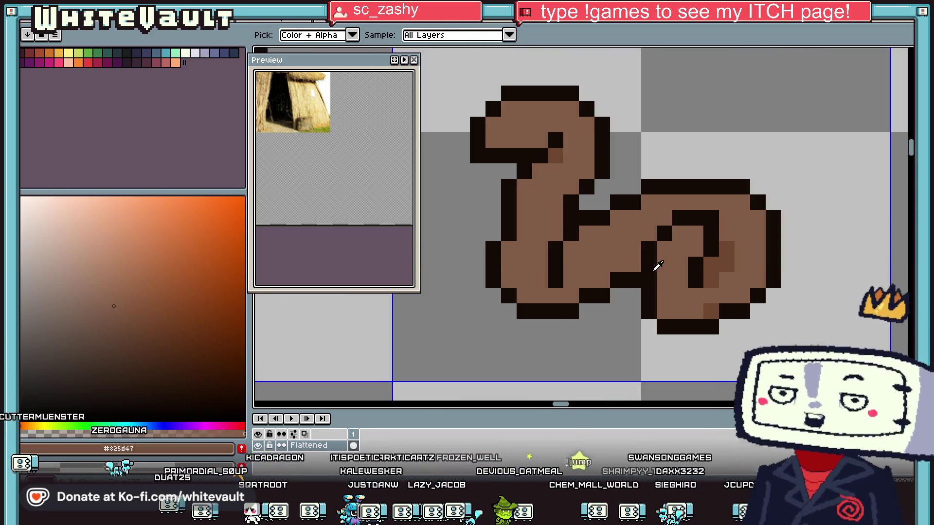
left_click(644, 275)
key("b")
left_click(648, 295)
left_click(649, 265)
key("i")
left_click(648, 249)
key("b")
left_click_drag(632, 264, 635, 301)
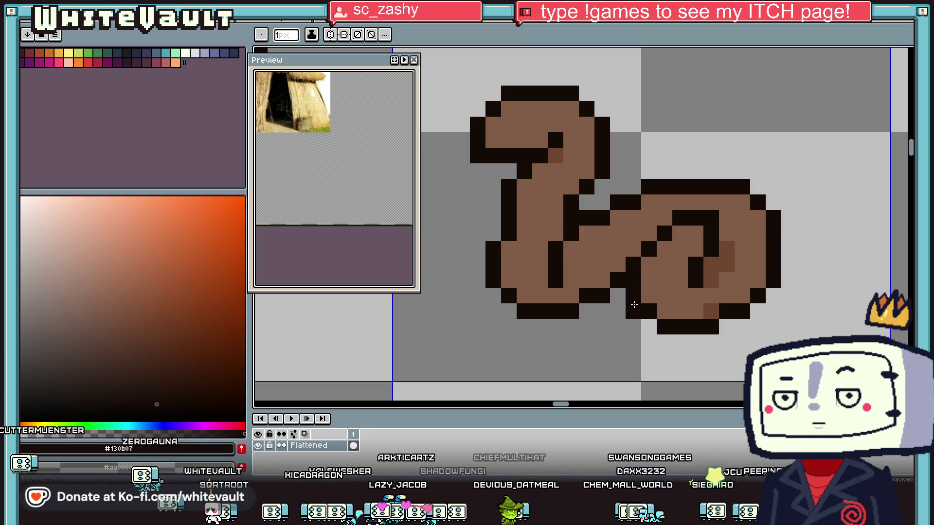
- Dot #6c4831 shading pixels down the snake's neck and lower body bend
key("i")
scroll(632, 292, "down", 4)
scroll(681, 282, "up", 3)
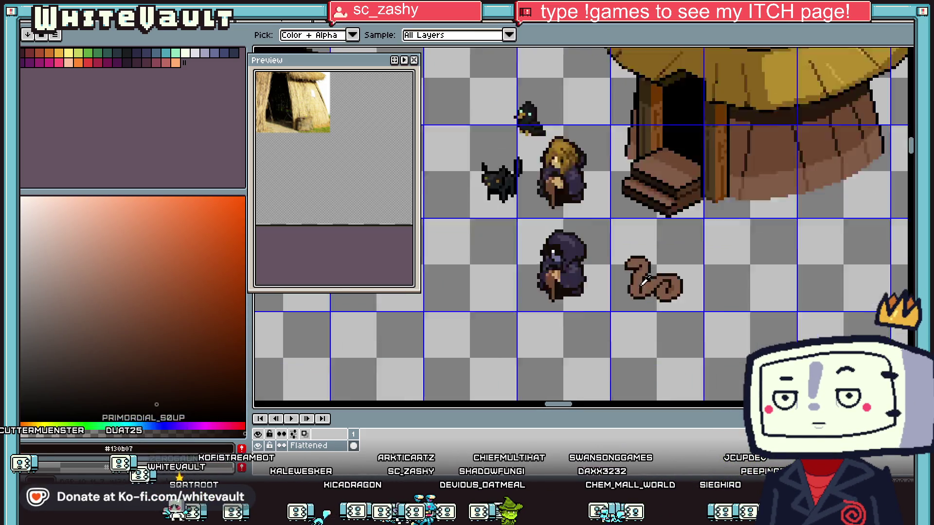
left_click(683, 286)
key("b")
scroll(658, 300, "up", 1)
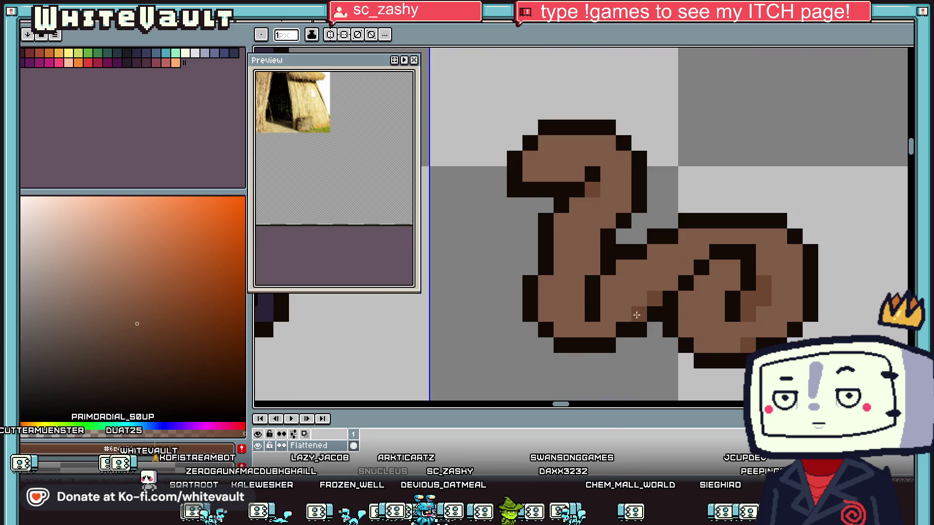
left_click(608, 221)
left_click(624, 267)
left_click(624, 205)
scroll(594, 269, "down", 3)
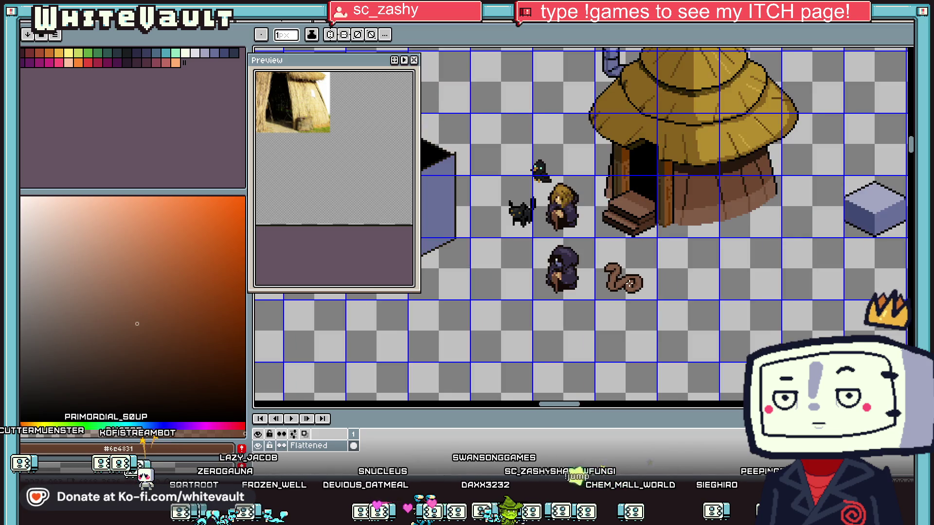
scroll(623, 283, "up", 3)
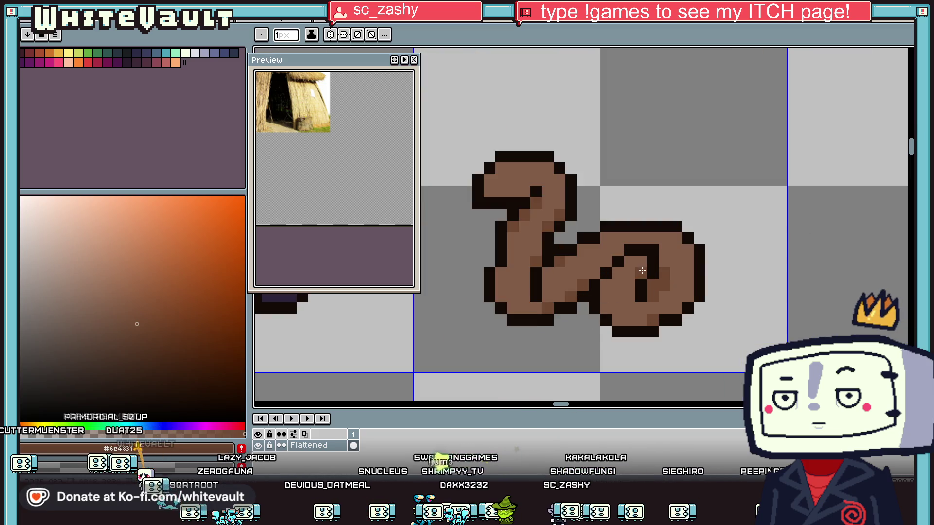
scroll(627, 306, "down", 2)
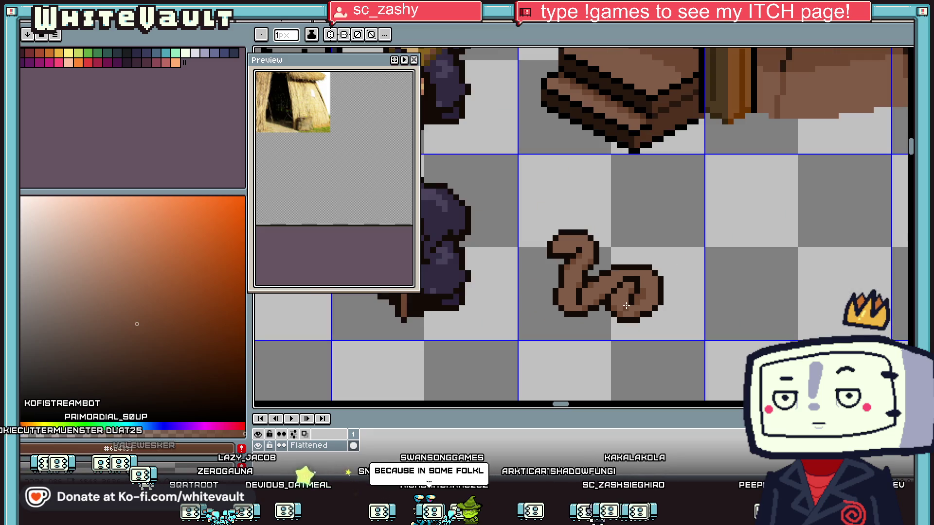